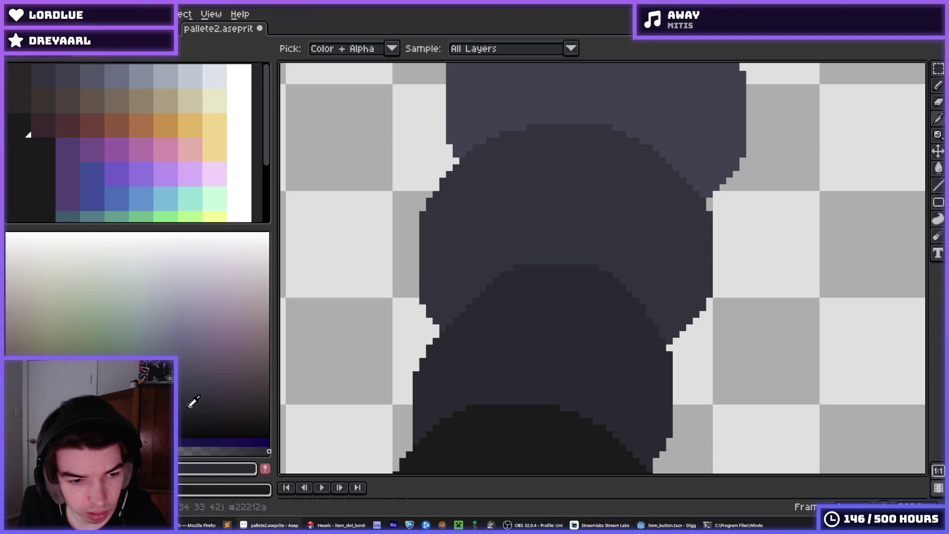
- Try a bucket fill, undo it, and eyedrop the dark circle's colour
{"action": "key", "text": "g"}
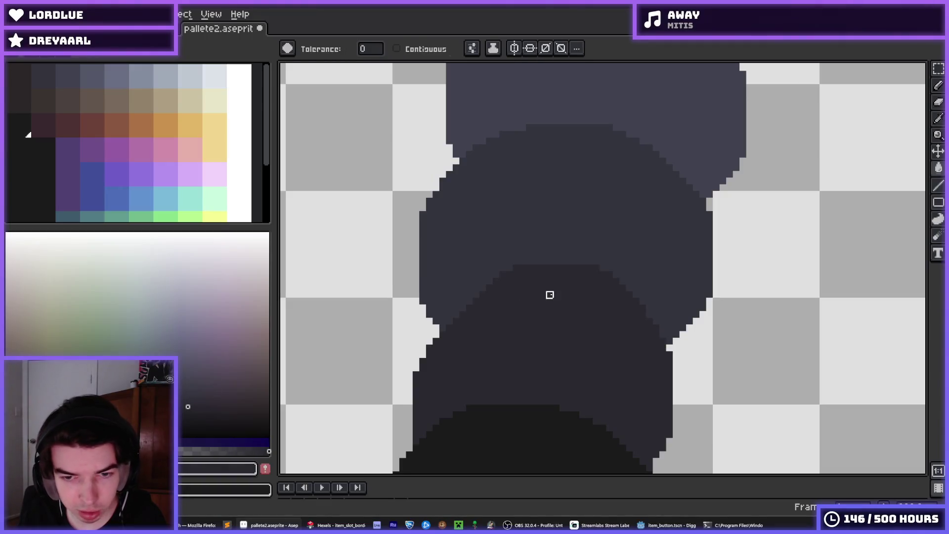
{"action": "scroll", "coordinate": [549, 296], "scroll_direction": "up", "scroll_amount": 2}
{"action": "key", "text": "v"}
{"action": "key", "text": "g"}
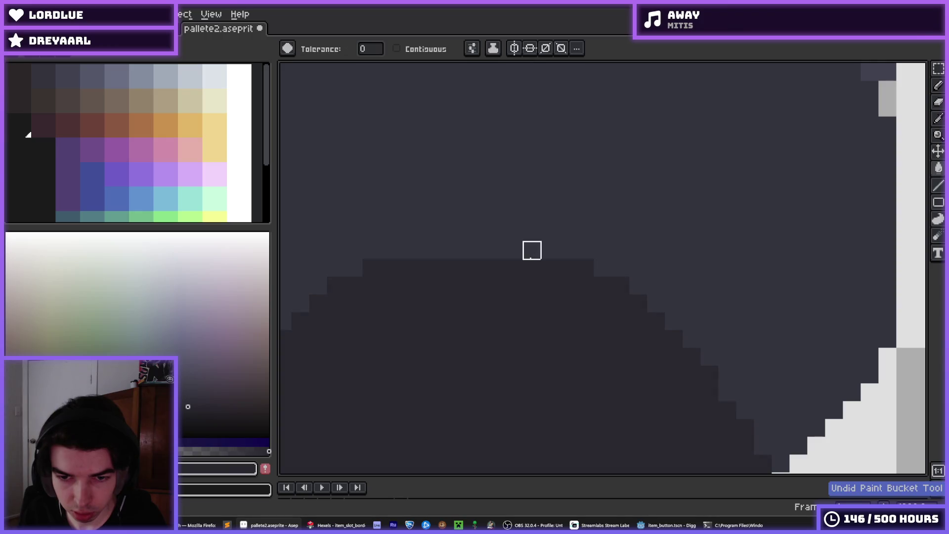
{"action": "key", "text": "i"}
{"action": "left_click", "coordinate": [475, 242]}
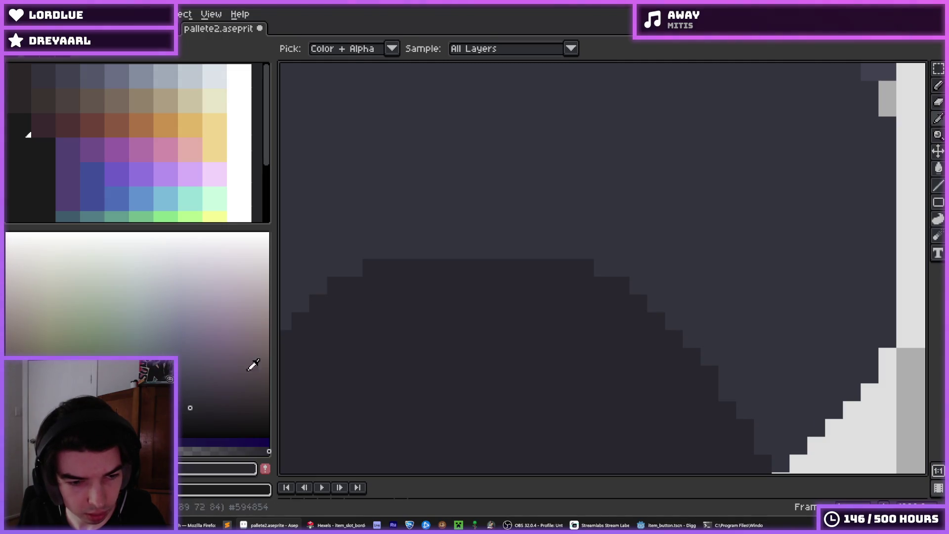
- Sample the dark grey from a circle and undo the test fill
{"action": "key", "text": "g"}
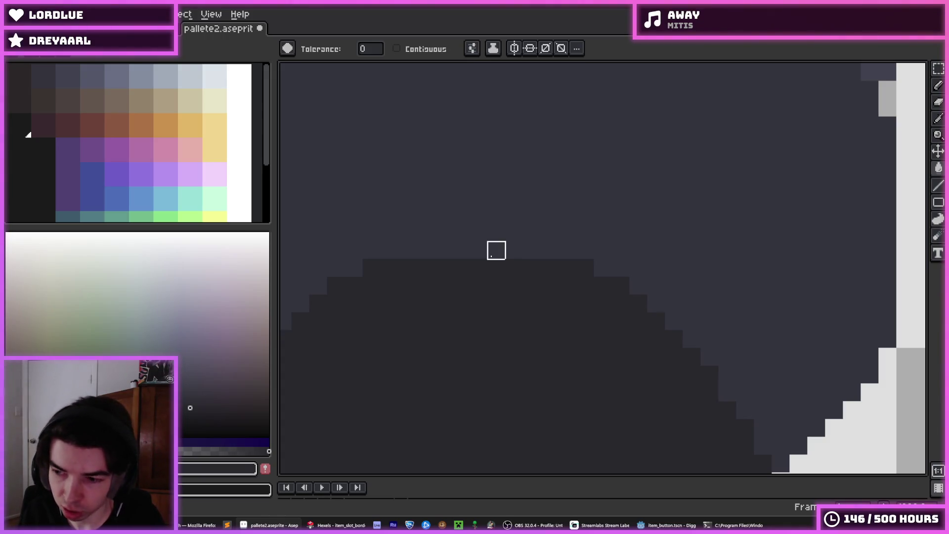
{"action": "scroll", "coordinate": [549, 241], "scroll_direction": "up", "scroll_amount": 1}
{"action": "mouse_move", "coordinate": [550, 242]}
{"action": "left_mouse_down"}
{"action": "mouse_move", "coordinate": [597, 220]}
{"action": "mouse_move", "coordinate": [510, 247]}
{"action": "left_mouse_up"}
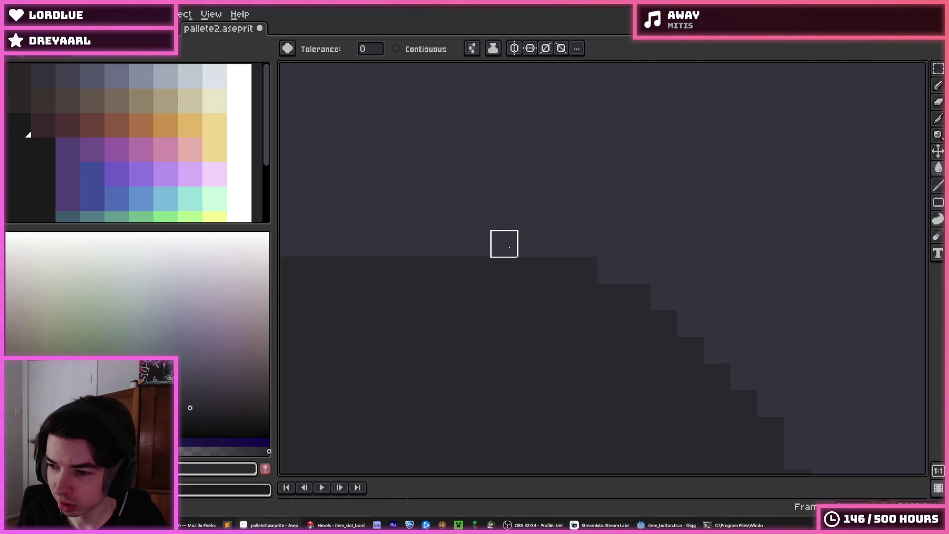
{"action": "key", "text": "i"}
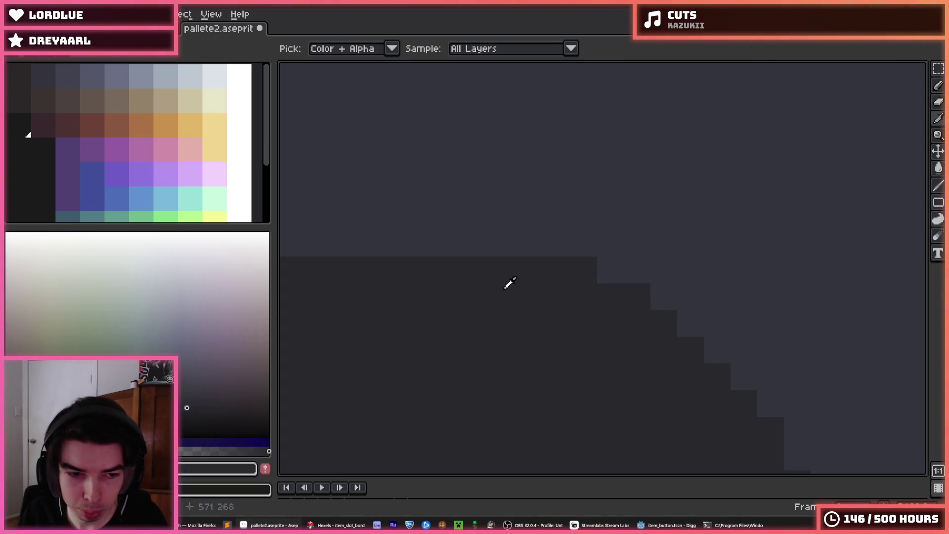
{"action": "left_click", "coordinate": [491, 279]}
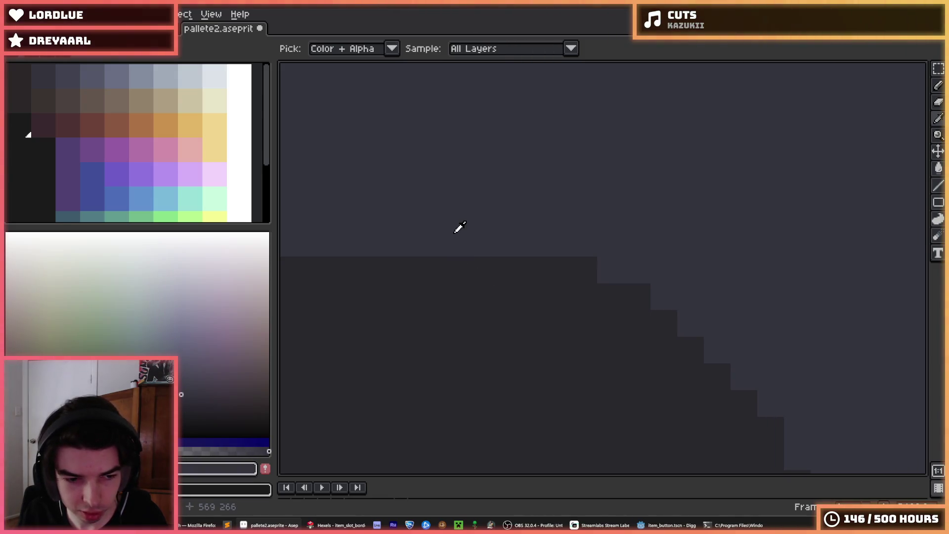
{"action": "scroll", "coordinate": [463, 278], "scroll_direction": "down", "scroll_amount": 4}
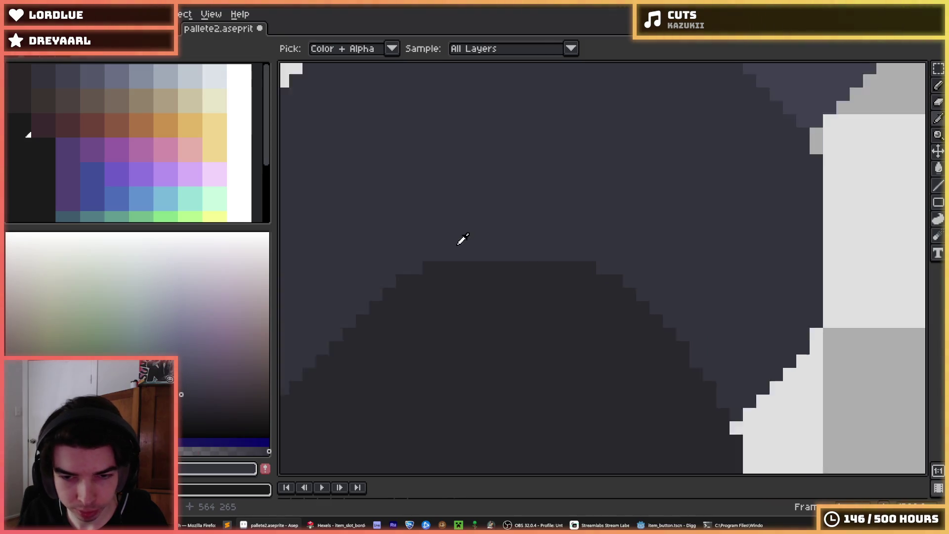
{"action": "scroll", "coordinate": [495, 245], "scroll_direction": "up", "scroll_amount": 2}
{"action": "key", "text": "ctrl+z"}
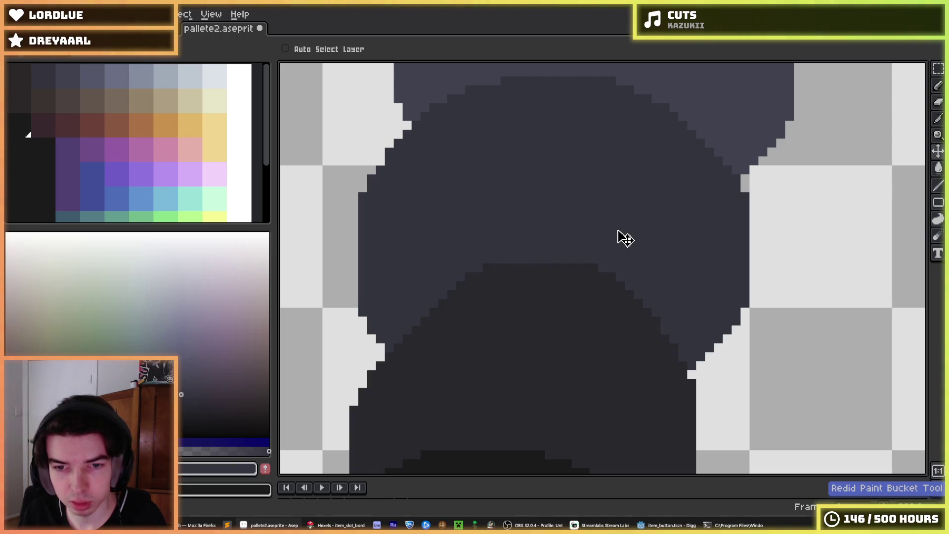
{"action": "scroll", "coordinate": [529, 247], "scroll_direction": "down", "scroll_amount": 4}
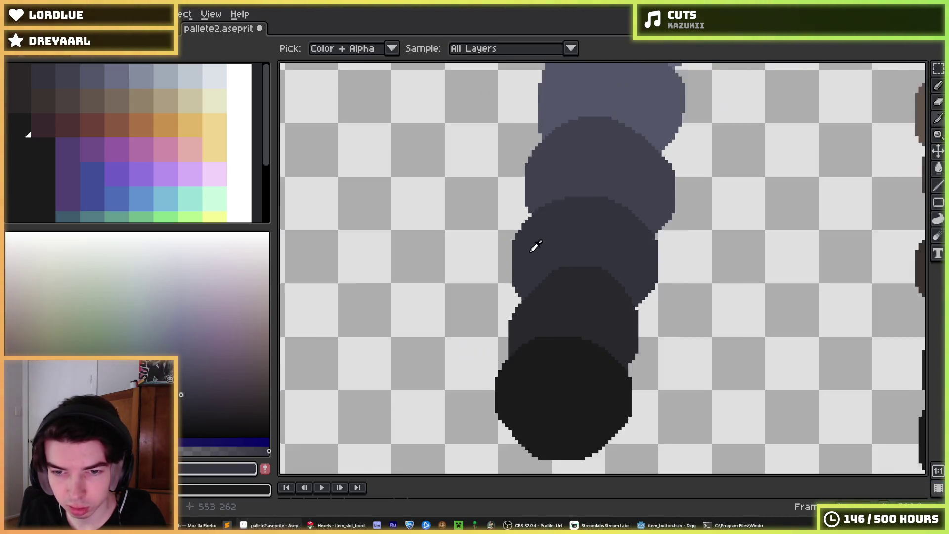
- Eyedrop the dark blue colour from one of the circles
{"action": "scroll", "coordinate": [547, 246], "scroll_direction": "up", "scroll_amount": 3}
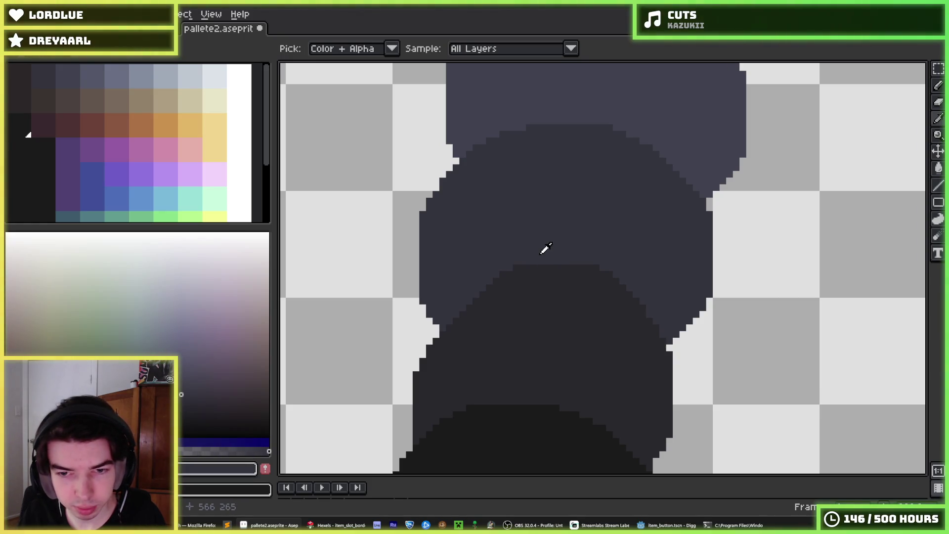
{"action": "scroll", "coordinate": [546, 247], "scroll_direction": "down", "scroll_amount": 3}
{"action": "scroll", "coordinate": [573, 247], "scroll_direction": "right", "scroll_amount": 2}
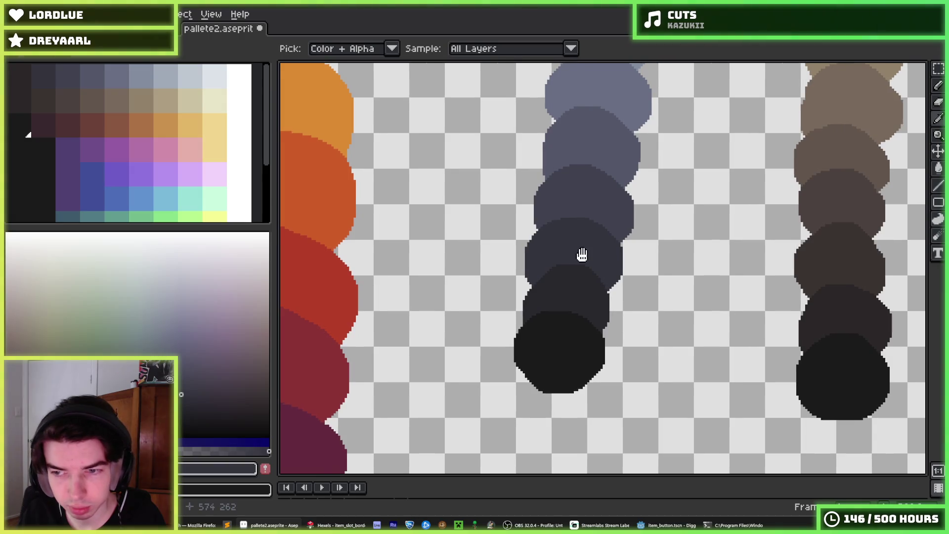
{"action": "left_click", "coordinate": [574, 255]}
{"action": "scroll", "coordinate": [608, 262], "scroll_direction": "up", "scroll_amount": 3}
{"action": "scroll", "coordinate": [693, 272], "scroll_direction": "right", "scroll_amount": 3}
- Paint a pencil test stroke and a dab beside the circles, undoing both
{"action": "key", "text": "b"}
{"action": "mouse_move", "coordinate": [623, 346]}
{"action": "left_mouse_down"}
{"action": "mouse_move", "coordinate": [562, 350]}
{"action": "mouse_move", "coordinate": [412, 409]}
{"action": "left_mouse_up"}
{"action": "scroll", "coordinate": [412, 409], "scroll_direction": "down", "scroll_amount": 2}
{"action": "key", "text": "ctrl+z"}
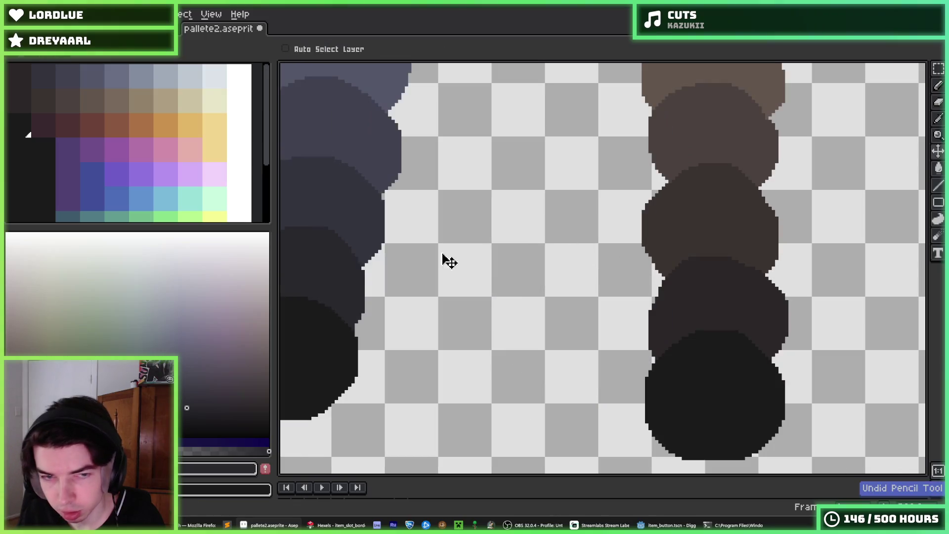
{"action": "left_click", "coordinate": [631, 226]}
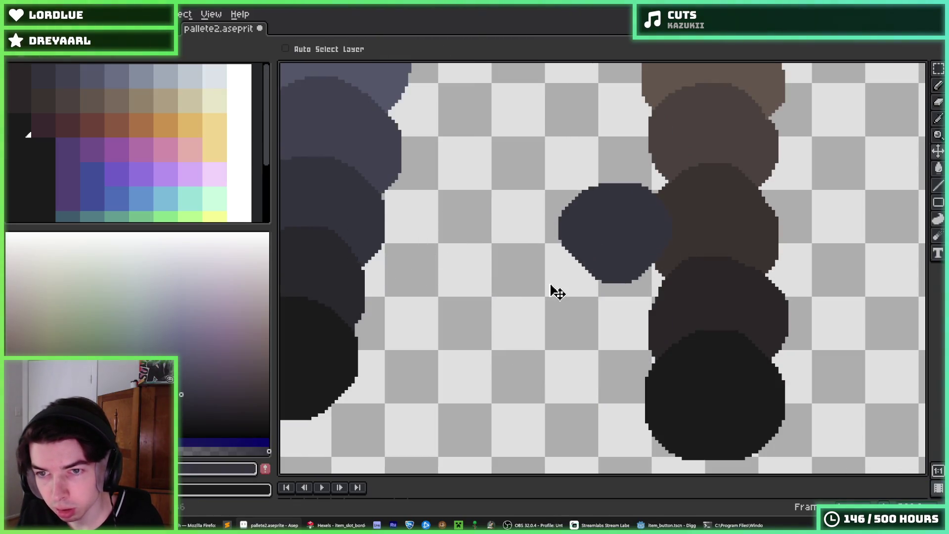
{"action": "key", "text": "ctrl+z"}
- Save pallete2.aseprite and open coal.png in a new tab
{"action": "scroll", "coordinate": [490, 260], "scroll_direction": "down", "scroll_amount": 3}
{"action": "scroll", "coordinate": [551, 271], "scroll_direction": "up", "scroll_amount": 3}
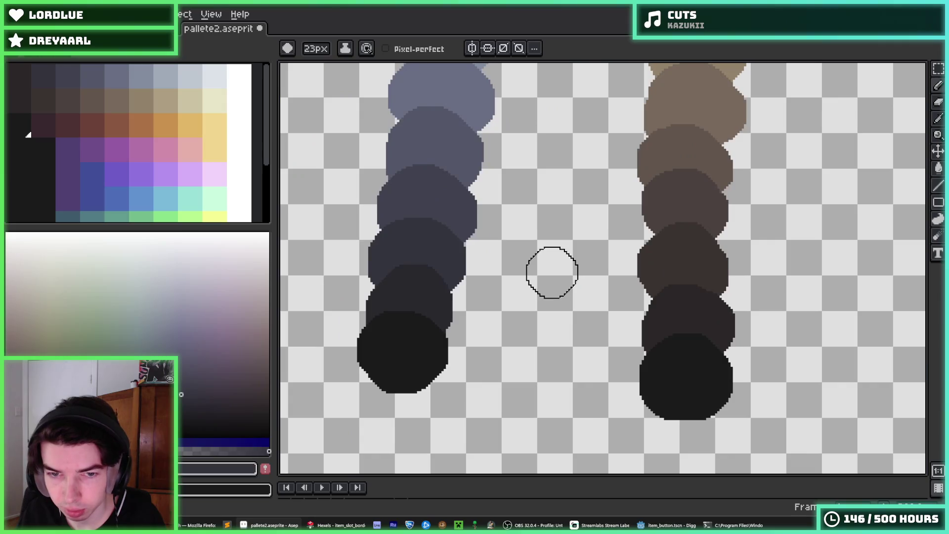
{"action": "scroll", "coordinate": [618, 273], "scroll_direction": "down", "scroll_amount": 2}
{"action": "key", "text": "ctrl+z"}
{"action": "scroll", "coordinate": [567, 274], "scroll_direction": "down", "scroll_amount": 1}
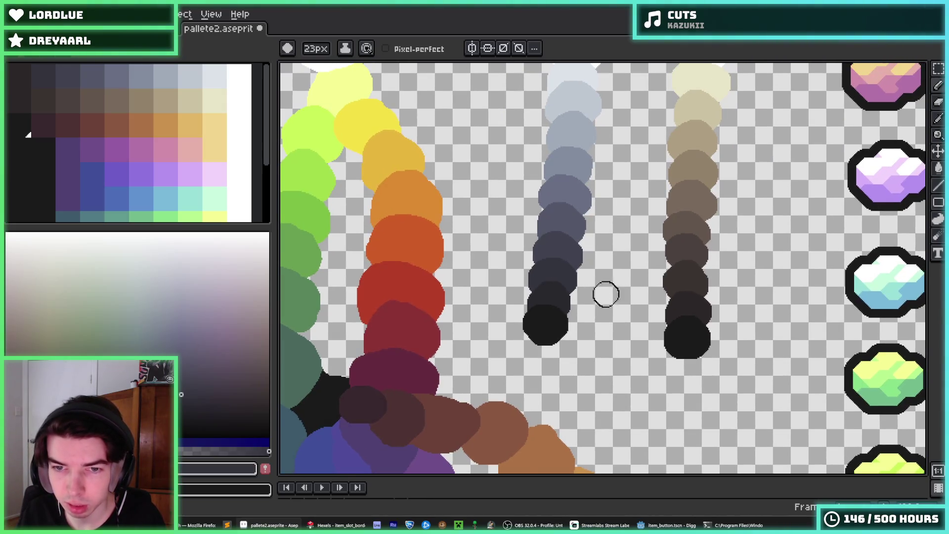
{"action": "scroll", "coordinate": [643, 312], "scroll_direction": "up", "scroll_amount": 1}
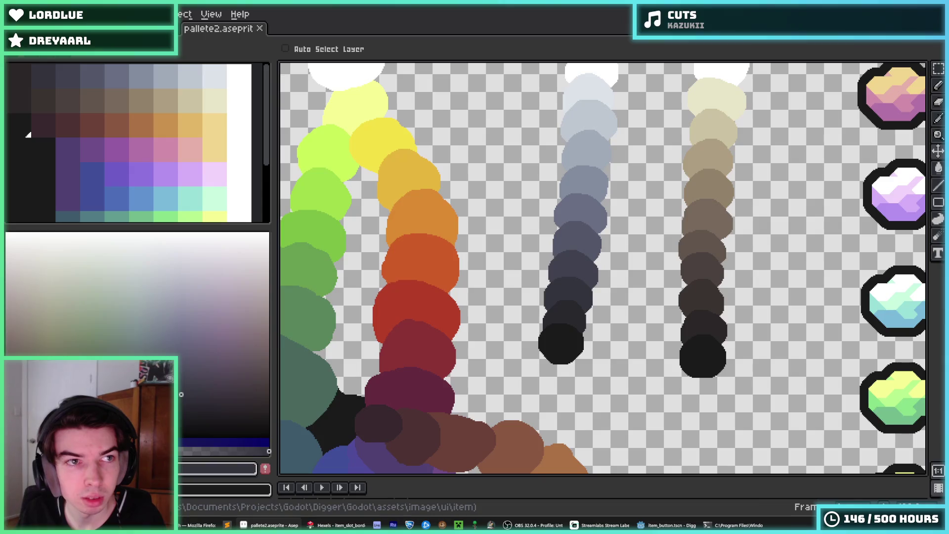
{"action": "left_click_drag", "start_coordinate": [163, 53], "coordinate": [522, 212]}
{"action": "scroll", "coordinate": [519, 215], "scroll_direction": "up", "scroll_amount": 3}
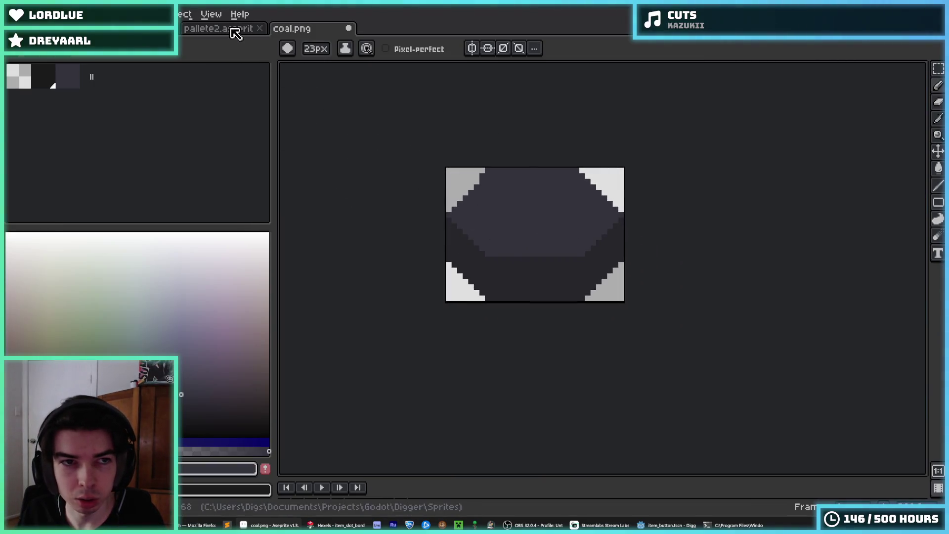
- Switch between the pallete2 and coal.png tabs, ending on coal.png
{"action": "key", "text": "ctrl+Tab"}
{"action": "key", "text": "alt"}
{"action": "key", "text": "ctrl+Tab"}
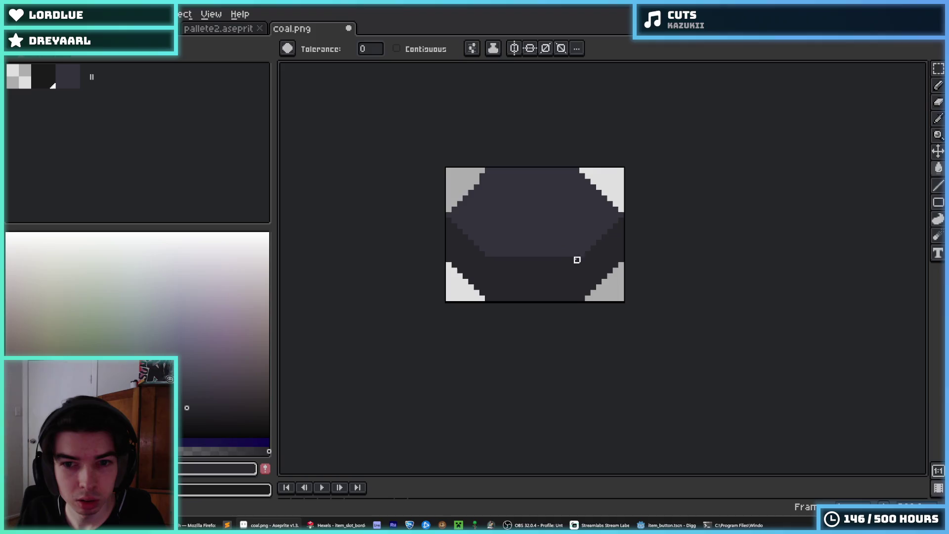
{"action": "key", "text": "ctrl+Tab"}
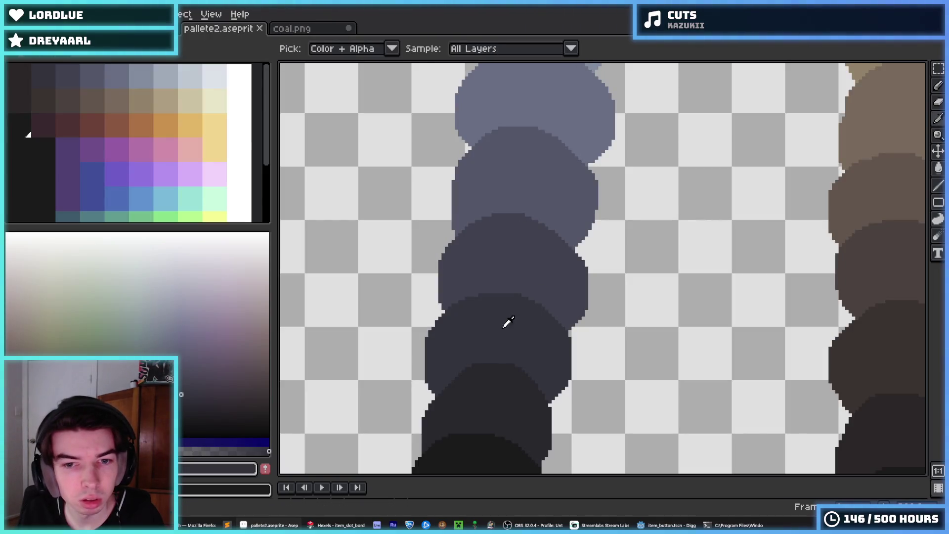
{"action": "left_click", "coordinate": [324, 31]}
{"action": "scroll", "coordinate": [558, 207], "scroll_direction": "down", "scroll_amount": 1}
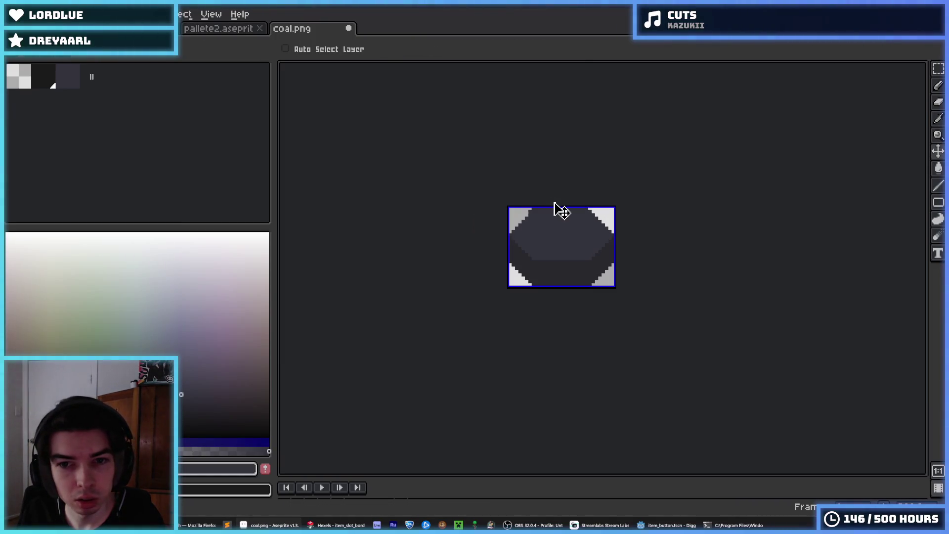
- Toggle the gem's fill with undo and redo to compare, then save coal.png
{"action": "key", "text": "ctrl+y"}
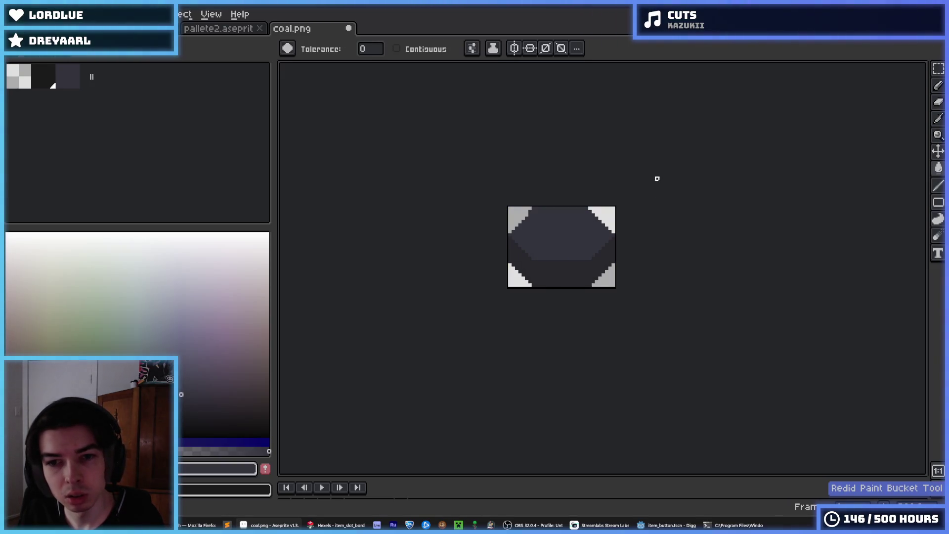
{"action": "scroll", "coordinate": [658, 178], "scroll_direction": "down", "scroll_amount": 1}
{"action": "key", "text": "ctrl+z"}
{"action": "key", "text": "v"}
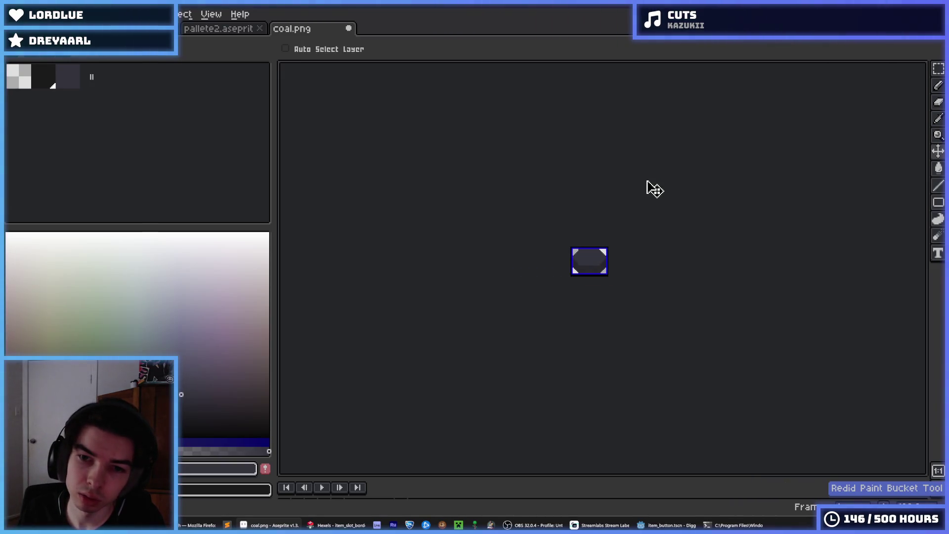
{"action": "key", "text": "ctrl+z"}
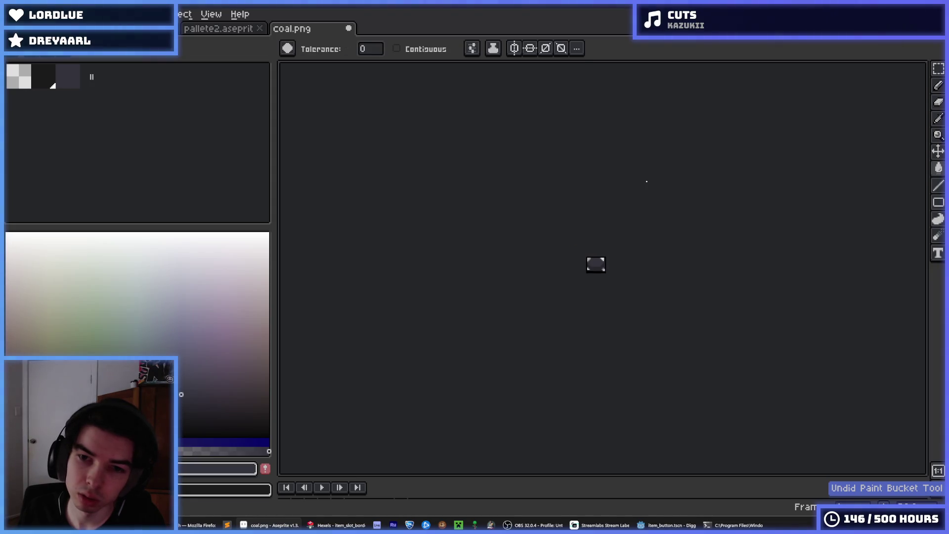
{"action": "key", "text": "ctrl+y"}
{"action": "key", "text": "g"}
{"action": "key", "text": "ctrl+z"}
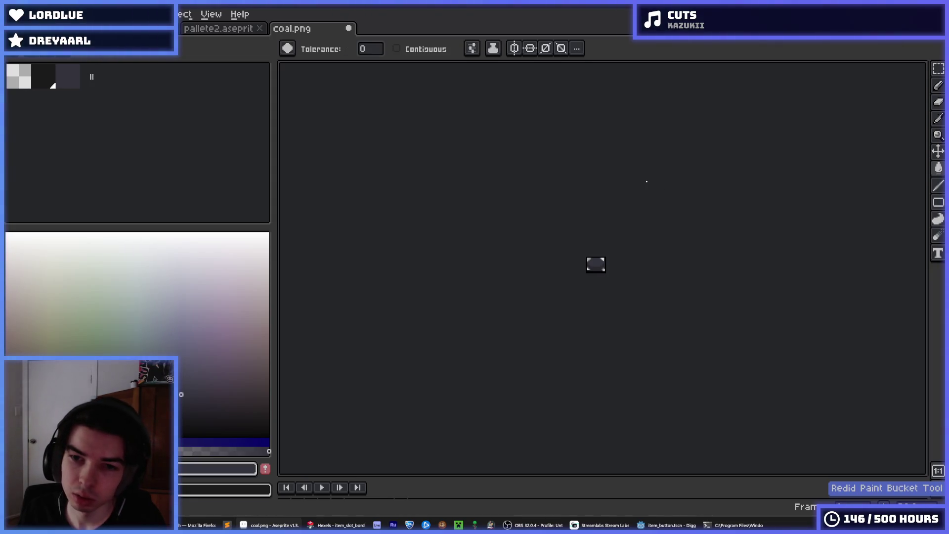
{"action": "scroll", "coordinate": [647, 182], "scroll_direction": "up", "scroll_amount": 1}
{"action": "key", "text": "v"}
{"action": "key", "text": "ctrl+y"}
{"action": "key", "text": "g"}
{"action": "key", "text": "ctrl+s"}
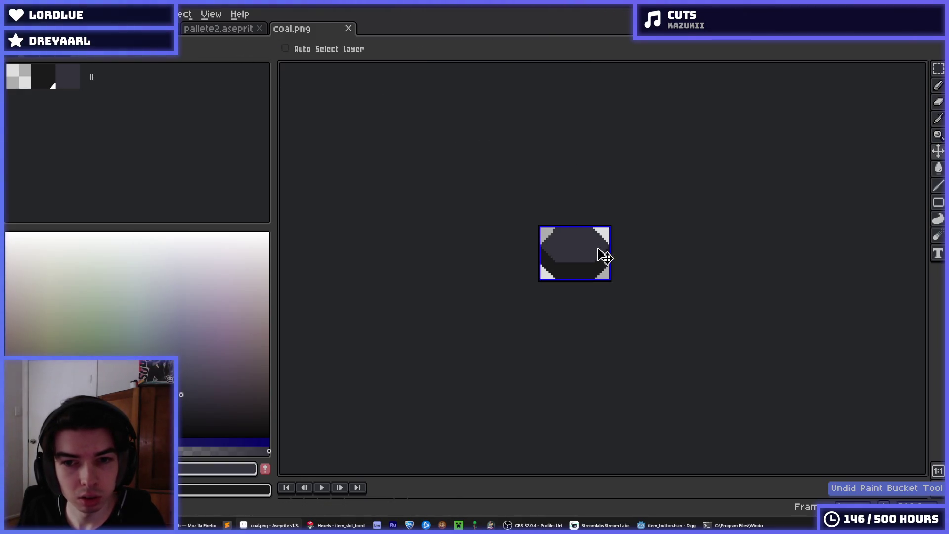
- Fill the gem's top face with a dark grey from pallete2, then pick another grey
{"action": "left_click", "coordinate": [250, 30]}
{"action": "left_click", "coordinate": [500, 399], "text": "alt"}
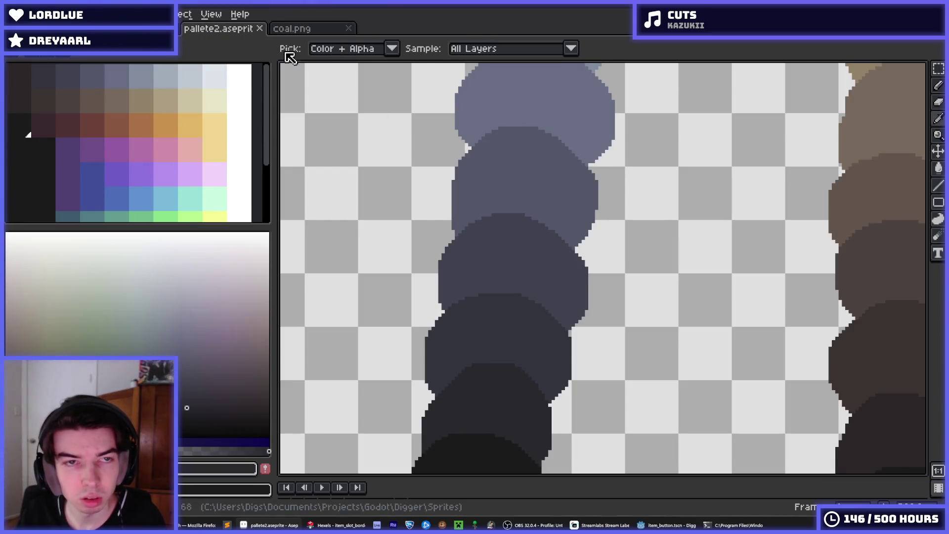
{"action": "left_click", "coordinate": [292, 28]}
{"action": "left_click", "coordinate": [574, 244]}
{"action": "left_click", "coordinate": [201, 30]}
{"action": "left_click", "coordinate": [460, 398], "text": "alt"}
{"action": "left_click", "coordinate": [317, 28]}
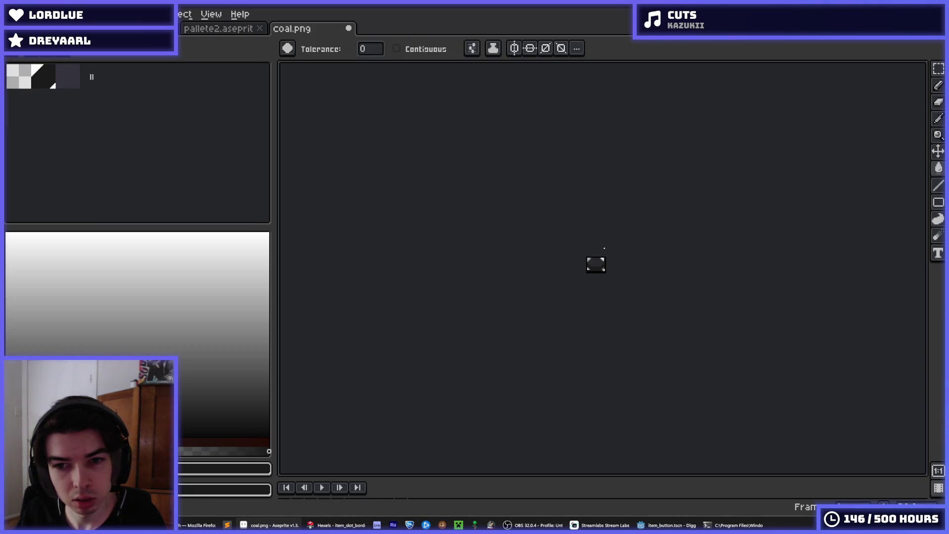
{"action": "left_click", "coordinate": [218, 28]}
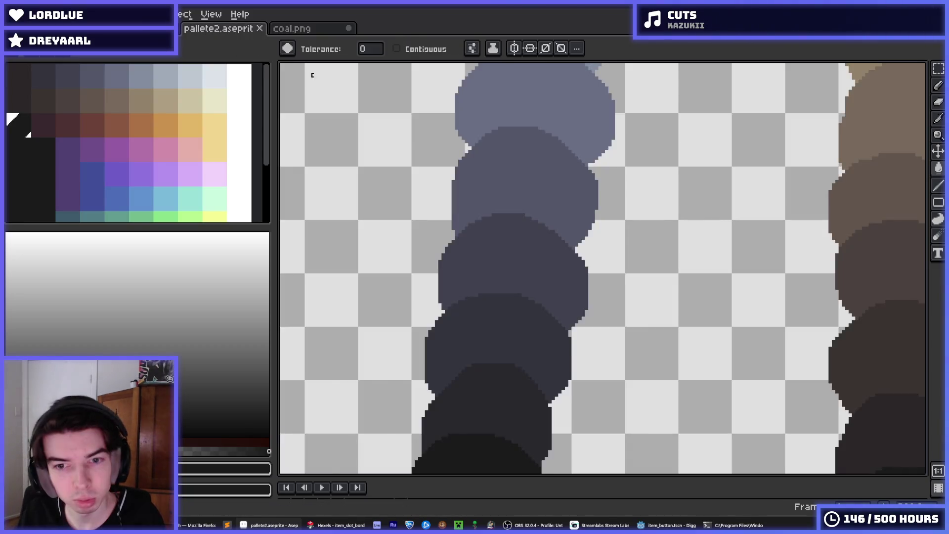
- Eyedrop the dark slate colour from a grey blob and undo the last change
{"action": "scroll", "coordinate": [551, 205], "scroll_direction": "down", "scroll_amount": 1}
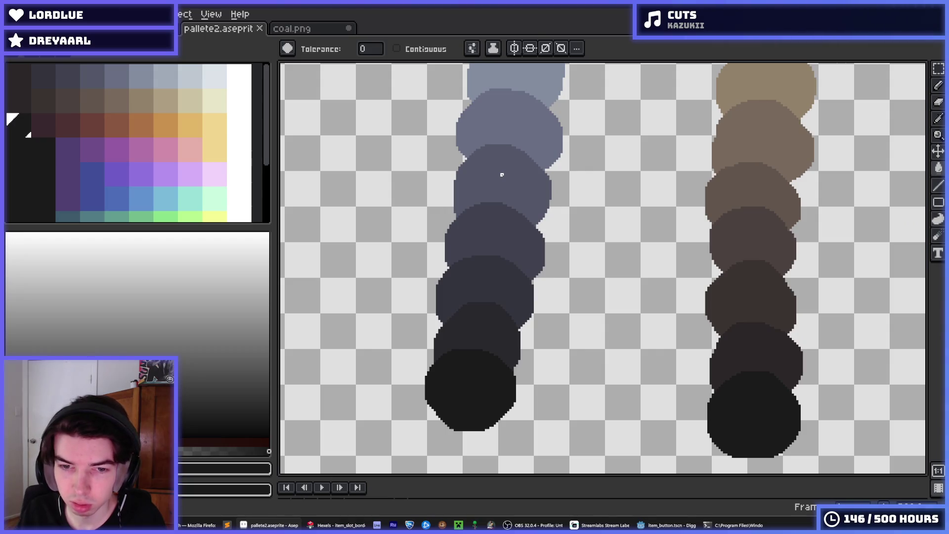
{"action": "scroll", "coordinate": [498, 233], "scroll_direction": "down", "scroll_amount": 1}
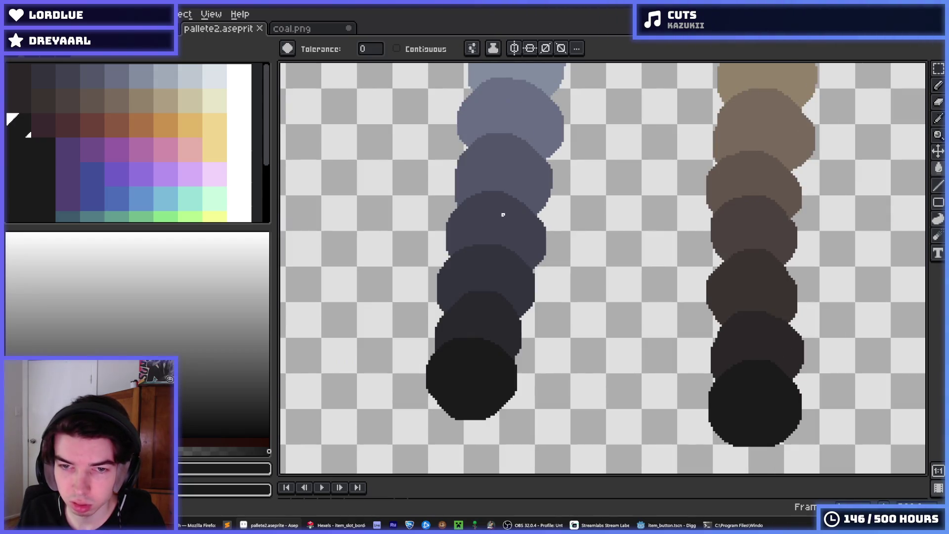
{"action": "scroll", "coordinate": [488, 216], "scroll_direction": "up", "scroll_amount": 1}
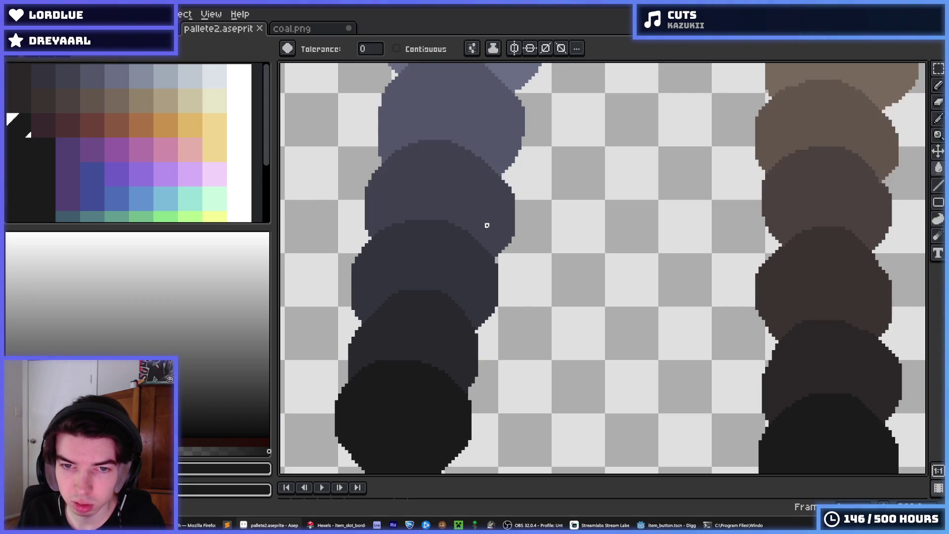
{"action": "key", "text": "i"}
{"action": "left_click", "coordinate": [428, 211]}
{"action": "left_click", "coordinate": [428, 213]}
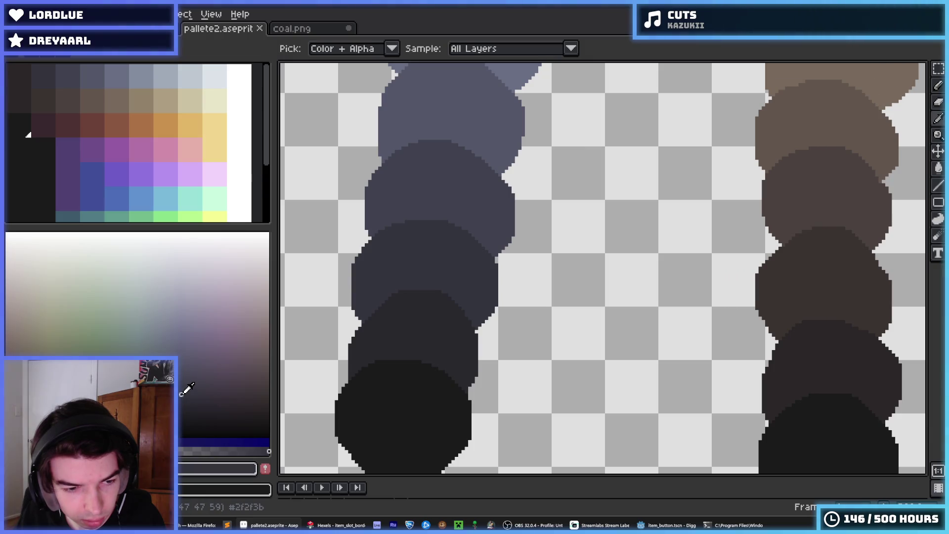
{"action": "key", "text": "g"}
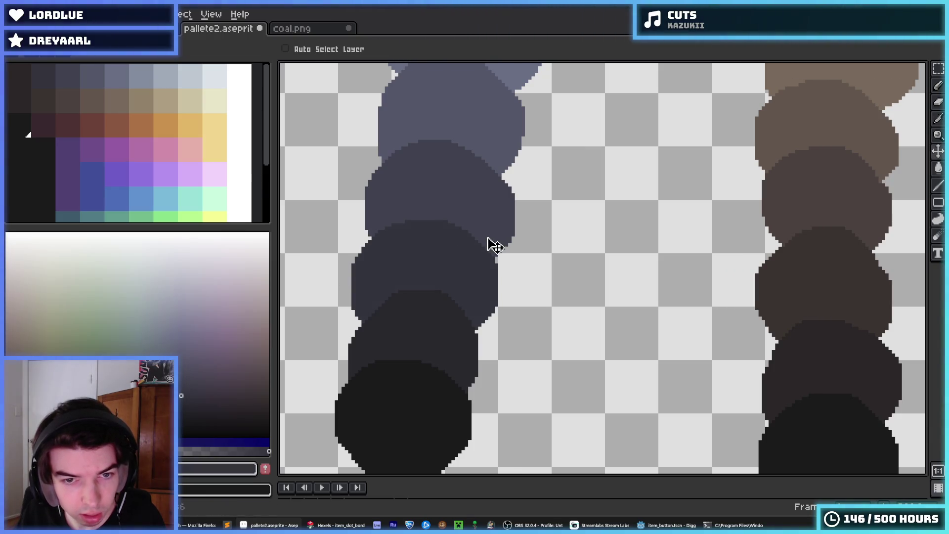
{"action": "key", "text": "ctrl+z"}
- Test a bucket fill with the current colour and undo it
{"action": "key", "text": "i"}
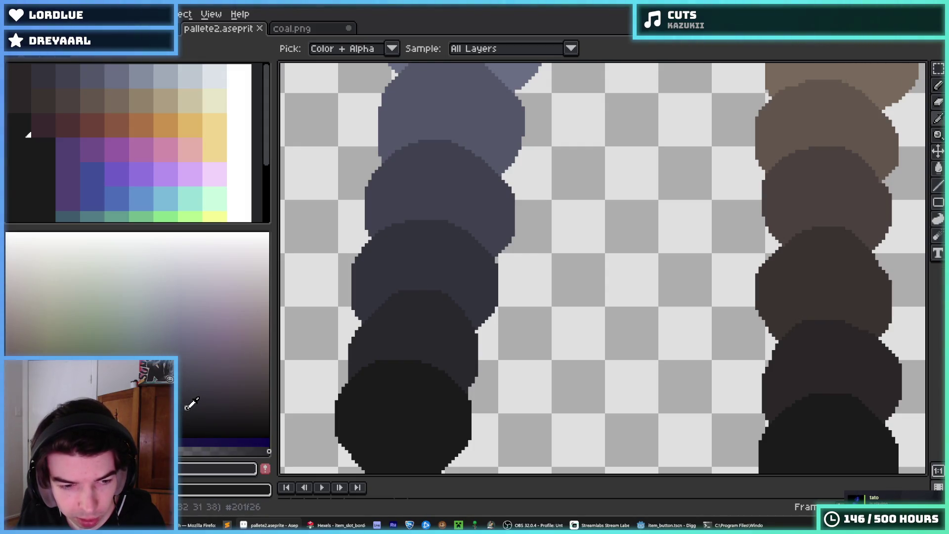
{"action": "key", "text": "g"}
{"action": "left_click", "coordinate": [407, 307]}
{"action": "scroll", "coordinate": [495, 254], "scroll_direction": "left", "scroll_amount": 3}
{"action": "key", "text": "v"}
{"action": "key", "text": "ctrl+z"}
{"action": "key", "text": "g"}
{"action": "scroll", "coordinate": [625, 244], "scroll_direction": "up", "scroll_amount": 2}
- Sample shades along the grey blob column to settle on a near-black grey
{"action": "left_click_drag", "start_coordinate": [665, 255], "coordinate": [616, 258]}
{"action": "key", "text": "i"}
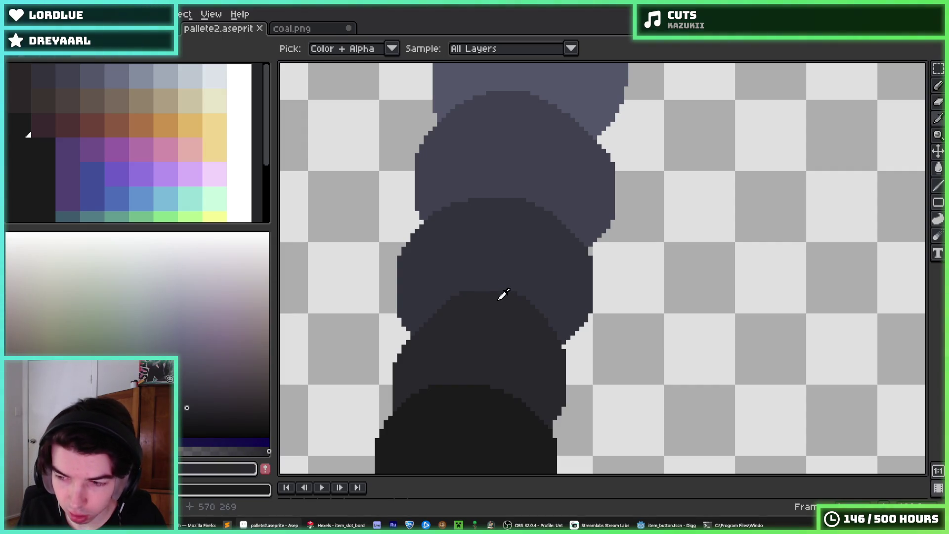
{"action": "mouse_move", "coordinate": [503, 295]}
{"action": "left_mouse_down"}
{"action": "mouse_move", "coordinate": [493, 254]}
{"action": "mouse_move", "coordinate": [492, 284]}
{"action": "mouse_move", "coordinate": [493, 127]}
{"action": "mouse_move", "coordinate": [486, 293]}
{"action": "left_mouse_up"}
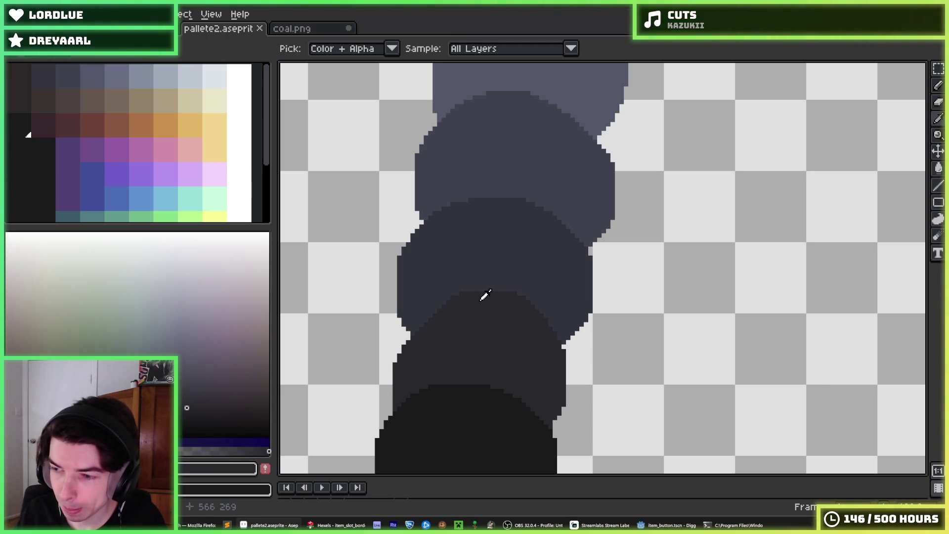
{"action": "mouse_move", "coordinate": [484, 293]}
{"action": "left_mouse_down"}
{"action": "mouse_move", "coordinate": [496, 195]}
{"action": "mouse_move", "coordinate": [500, 233]}
{"action": "mouse_move", "coordinate": [462, 314]}
{"action": "left_mouse_up"}
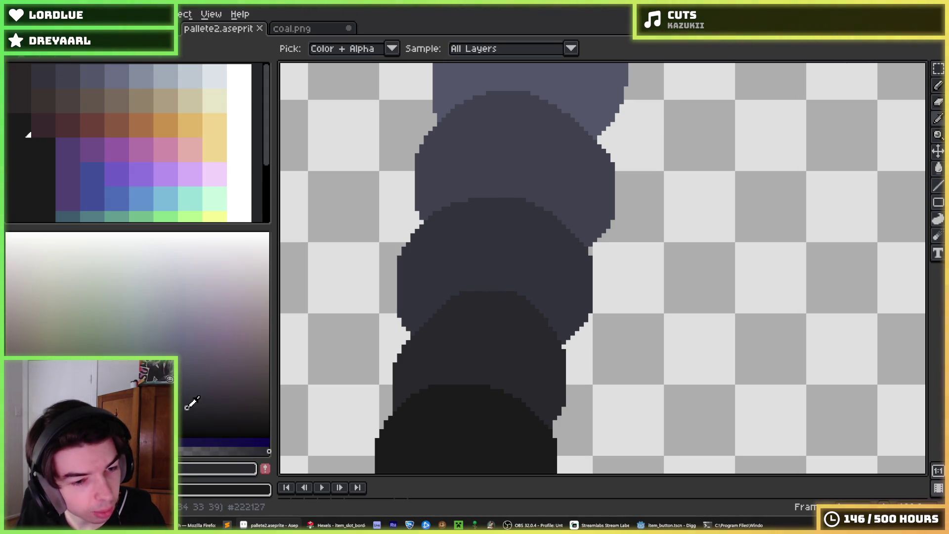
- Undo a test bucket fill and sample several darker shades from the blob
{"action": "key", "text": "g"}
{"action": "left_click", "coordinate": [524, 329]}
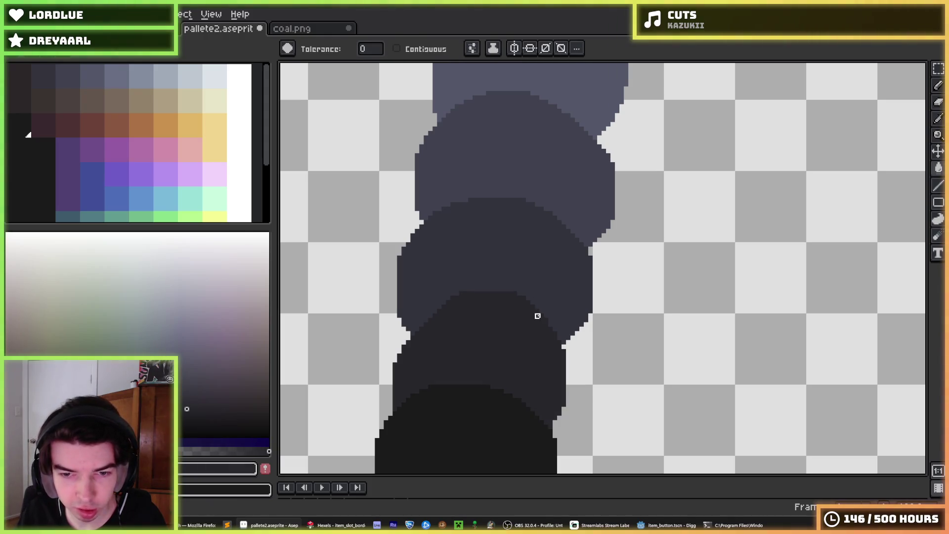
{"action": "key", "text": "ctrl+z"}
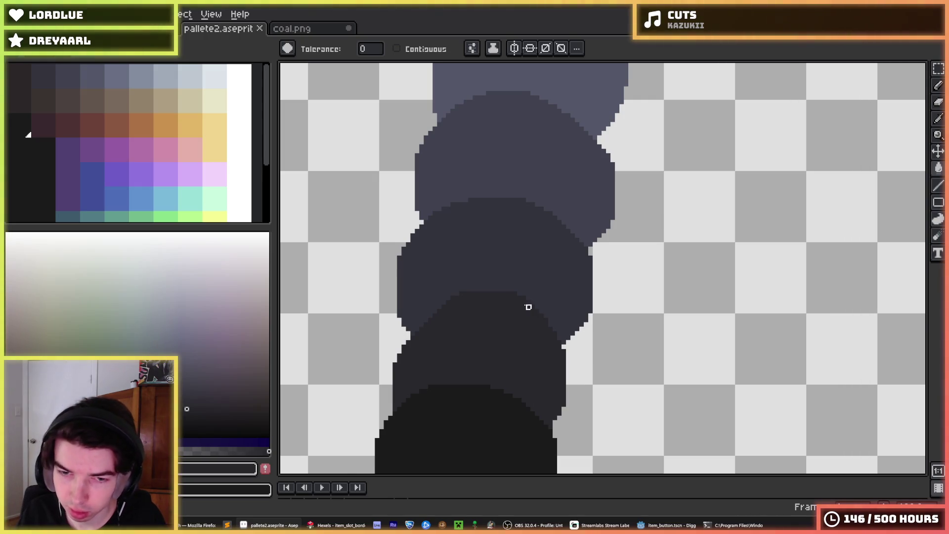
{"action": "key", "text": "i"}
{"action": "left_click", "coordinate": [479, 263]}
{"action": "left_click", "coordinate": [470, 313]}
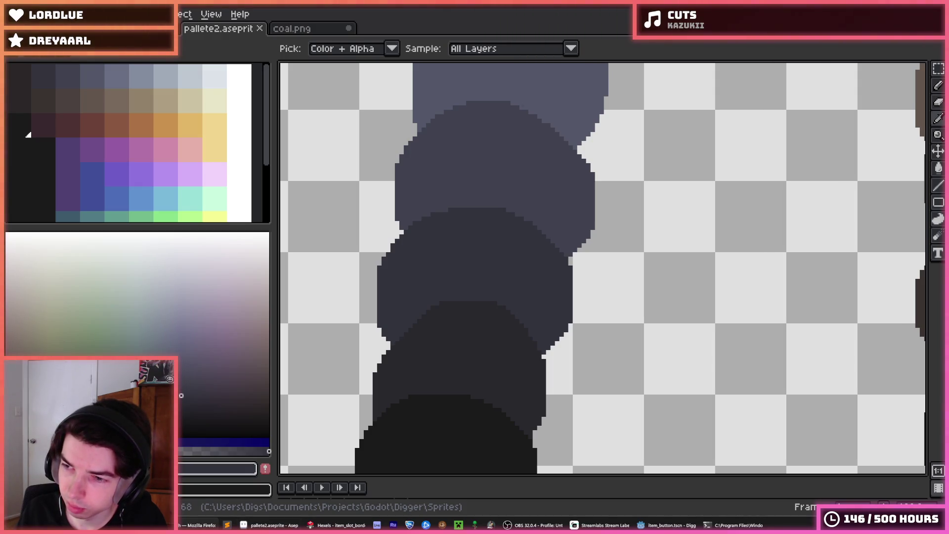
{"action": "scroll", "coordinate": [627, 314], "scroll_direction": "down", "scroll_amount": 1}
{"action": "scroll", "coordinate": [628, 314], "scroll_direction": "up", "scroll_amount": 1}
{"action": "left_click", "coordinate": [489, 321]}
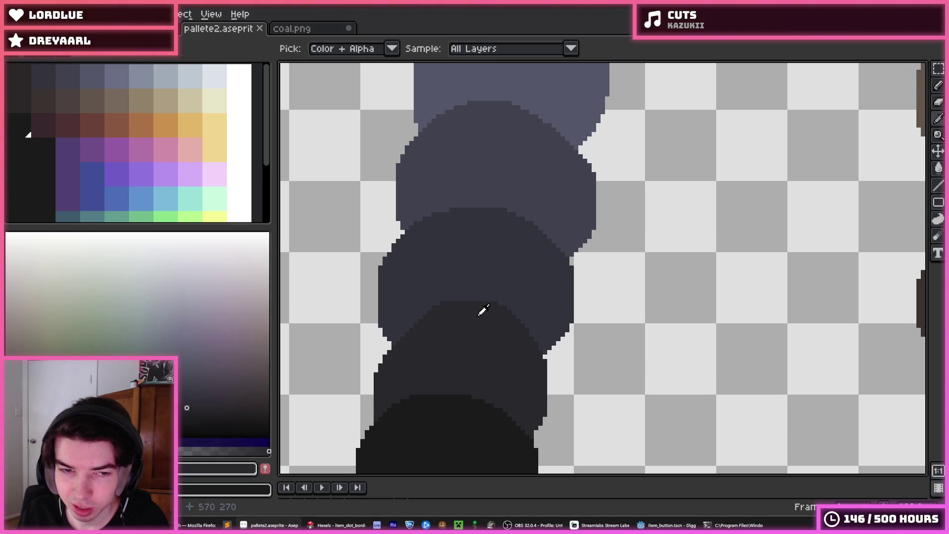
{"action": "scroll", "coordinate": [169, 185], "scroll_direction": "down", "scroll_amount": 3}
{"action": "scroll", "coordinate": [169, 184], "scroll_direction": "up", "scroll_amount": 3}
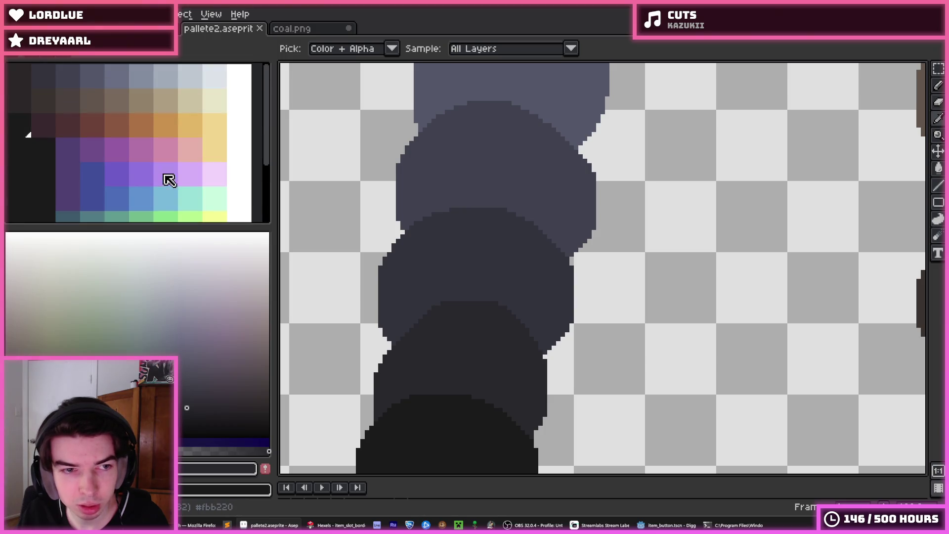
- Select the purple swatch, then the blue swatch, in the palette
{"action": "left_click", "coordinate": [123, 154]}
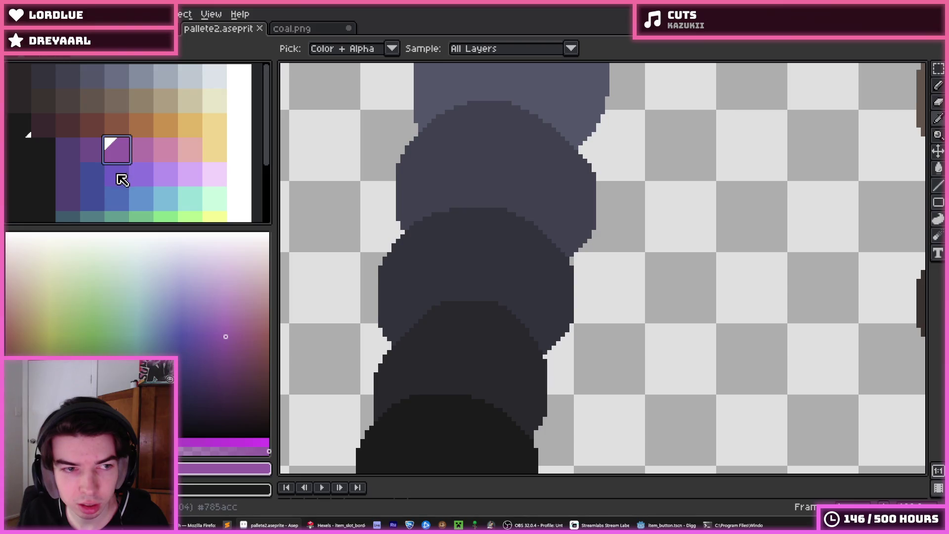
{"action": "left_click", "coordinate": [102, 175]}
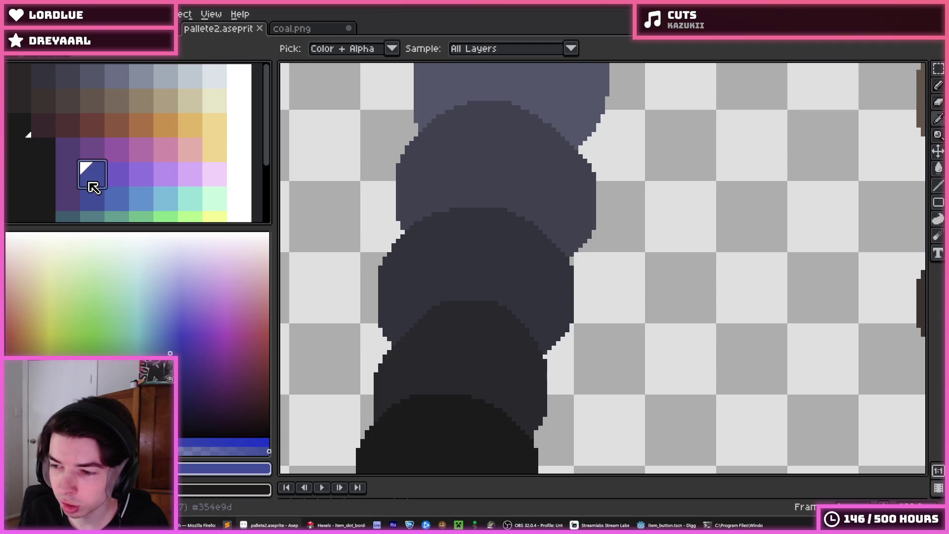
{"action": "scroll", "coordinate": [457, 233], "scroll_direction": "down", "scroll_amount": 4}
{"action": "scroll", "coordinate": [460, 242], "scroll_direction": "up", "scroll_amount": 2}
{"action": "scroll", "coordinate": [559, 249], "scroll_direction": "down", "scroll_amount": 1}
{"action": "scroll", "coordinate": [559, 249], "scroll_direction": "down", "scroll_amount": 2}
{"action": "scroll", "coordinate": [571, 257], "scroll_direction": "up", "scroll_amount": 2}
{"action": "scroll", "coordinate": [539, 273], "scroll_direction": "down", "scroll_amount": 3}
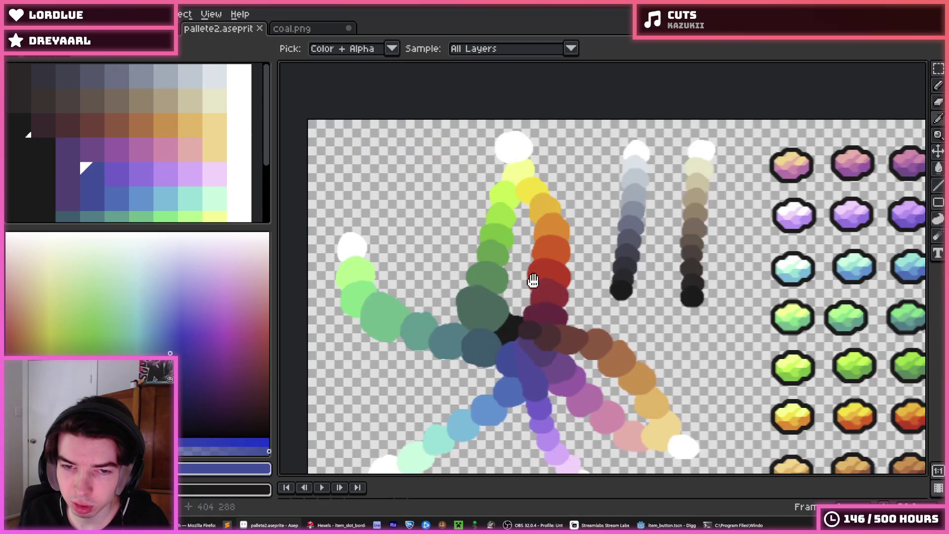
{"action": "scroll", "coordinate": [532, 277], "scroll_direction": "up", "scroll_amount": 3}
{"action": "scroll", "coordinate": [566, 237], "scroll_direction": "down", "scroll_amount": 1}
{"action": "scroll", "coordinate": [587, 240], "scroll_direction": "up", "scroll_amount": 4}
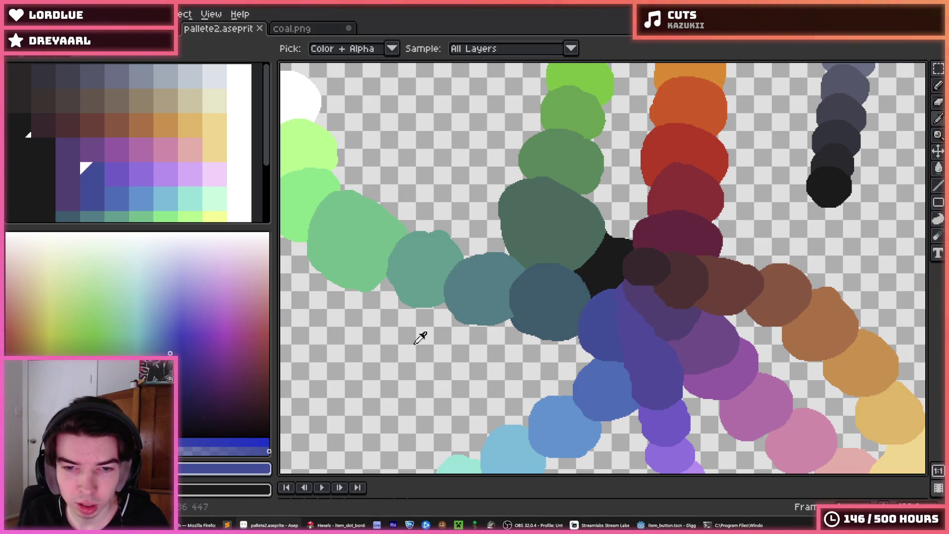
- Eyedrop the dark teal, then the blue, from the colour wheel
{"action": "left_click", "coordinate": [556, 290]}
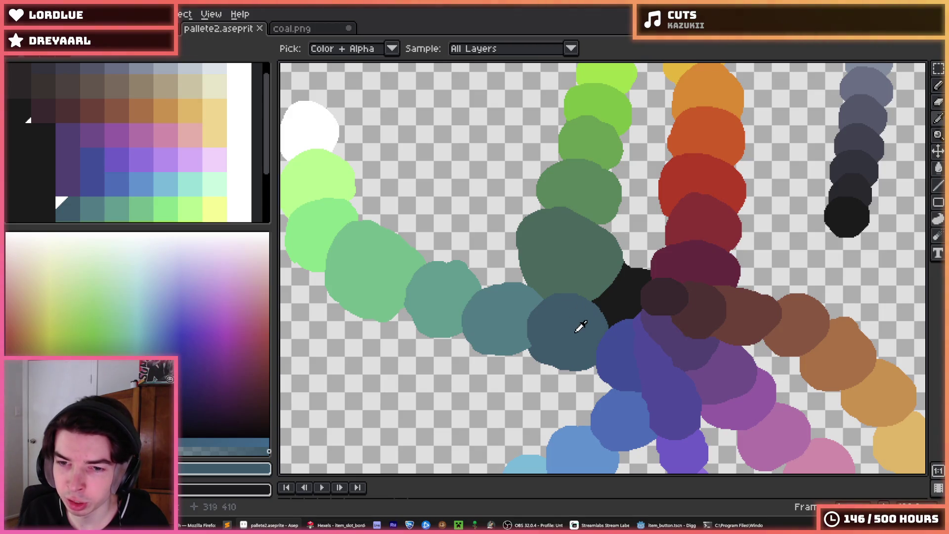
{"action": "scroll", "coordinate": [580, 327], "scroll_direction": "down", "scroll_amount": 2}
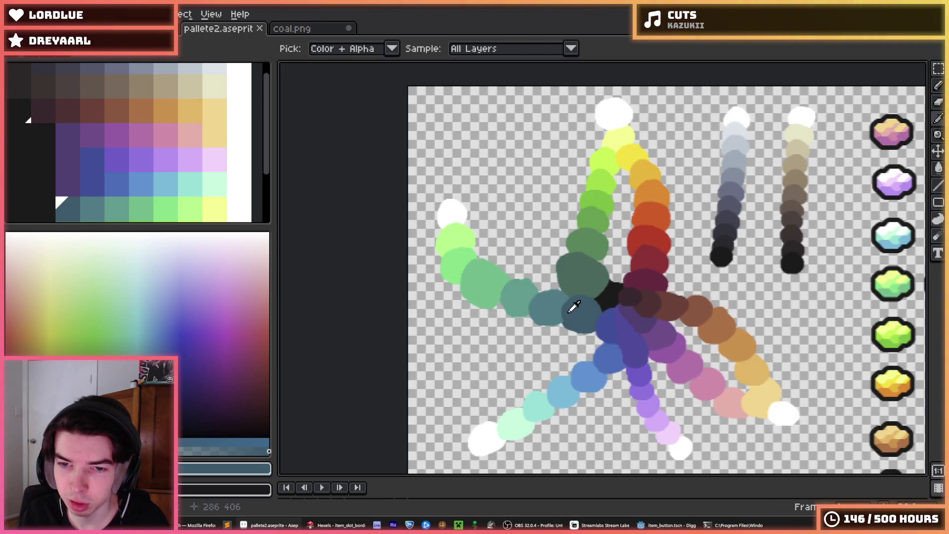
{"action": "scroll", "coordinate": [569, 326], "scroll_direction": "up", "scroll_amount": 4}
{"action": "scroll", "coordinate": [583, 356], "scroll_direction": "down", "scroll_amount": 4}
{"action": "scroll", "coordinate": [564, 359], "scroll_direction": "up", "scroll_amount": 3}
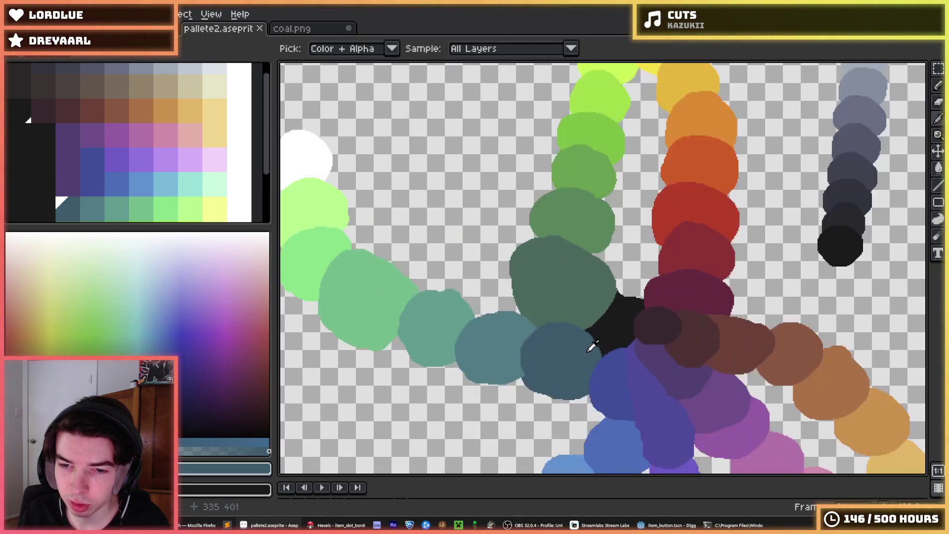
{"action": "left_click", "coordinate": [619, 376]}
- Paint a blue brush test stroke and undo it
{"action": "key", "text": "b"}
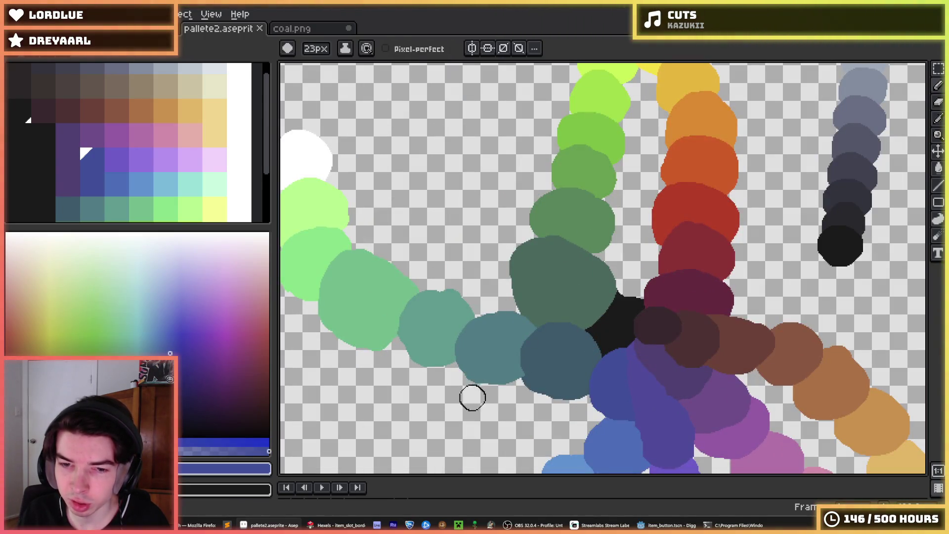
{"action": "left_click_drag", "start_coordinate": [460, 398], "coordinate": [492, 398]}
{"action": "key", "text": "ctrl+z"}
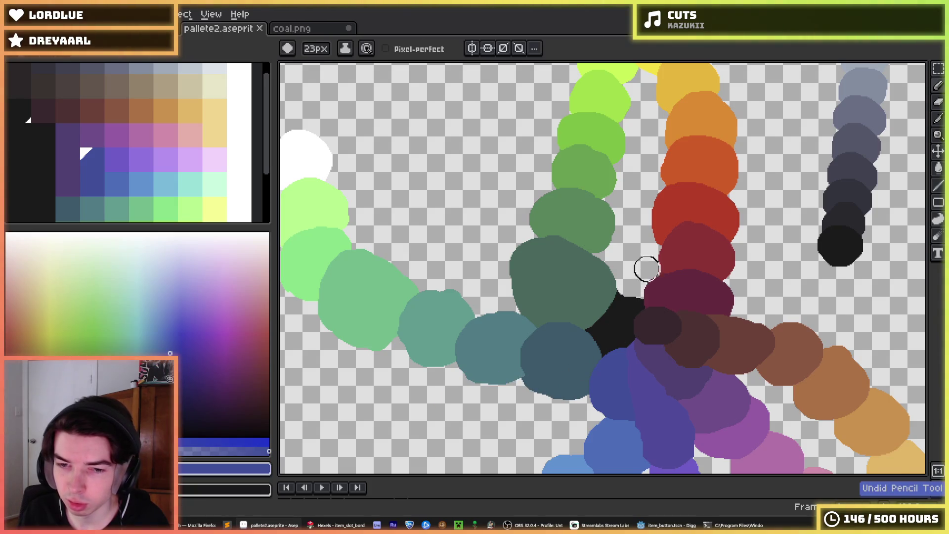
{"action": "scroll", "coordinate": [599, 310], "scroll_direction": "down", "scroll_amount": 2}
- Eyedrop a dark grey-purple from a circle in the grey column
{"action": "left_click_drag", "start_coordinate": [599, 310], "coordinate": [563, 314]}
{"action": "scroll", "coordinate": [579, 297], "scroll_direction": "up", "scroll_amount": 3}
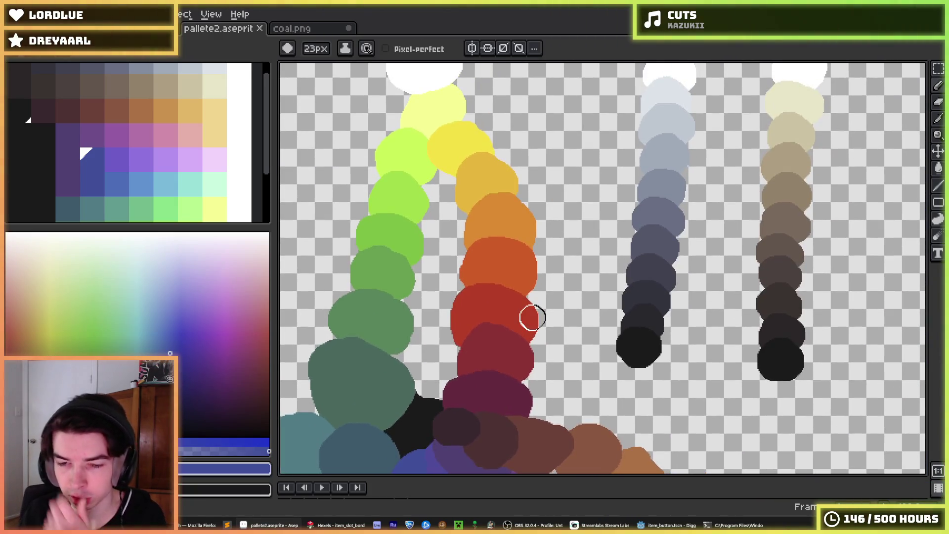
{"action": "scroll", "coordinate": [544, 316], "scroll_direction": "down", "scroll_amount": 3}
{"action": "scroll", "coordinate": [589, 310], "scroll_direction": "up", "scroll_amount": 4}
{"action": "left_click_drag", "start_coordinate": [499, 318], "coordinate": [640, 277]}
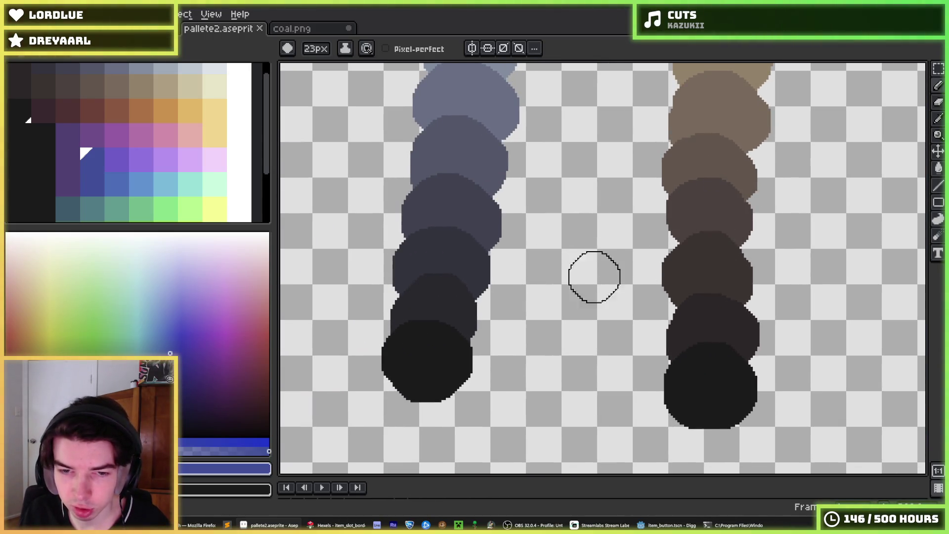
{"action": "left_click_drag", "start_coordinate": [684, 253], "coordinate": [643, 260]}
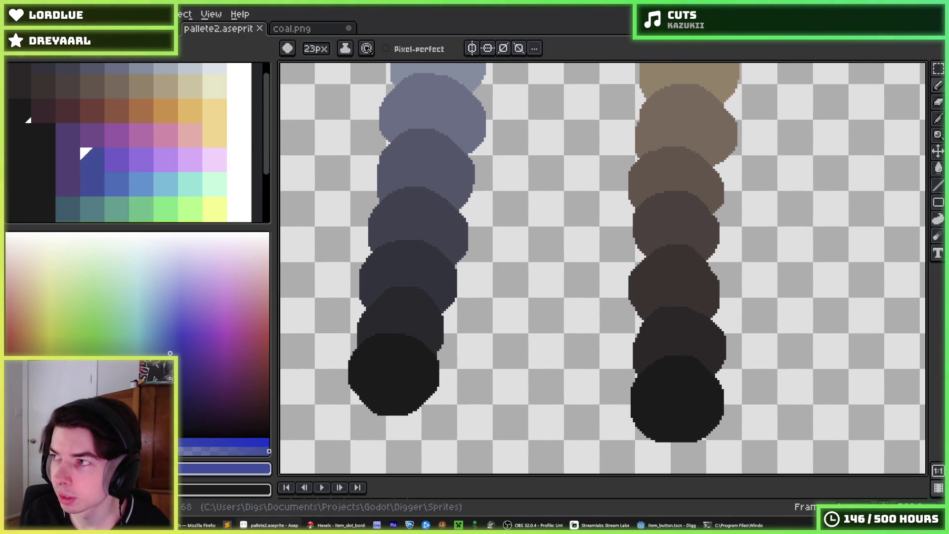
{"action": "scroll", "coordinate": [697, 206], "scroll_direction": "down", "scroll_amount": 1}
{"action": "scroll", "coordinate": [697, 197], "scroll_direction": "up", "scroll_amount": 1}
{"action": "left_click_drag", "start_coordinate": [697, 198], "coordinate": [744, 192]}
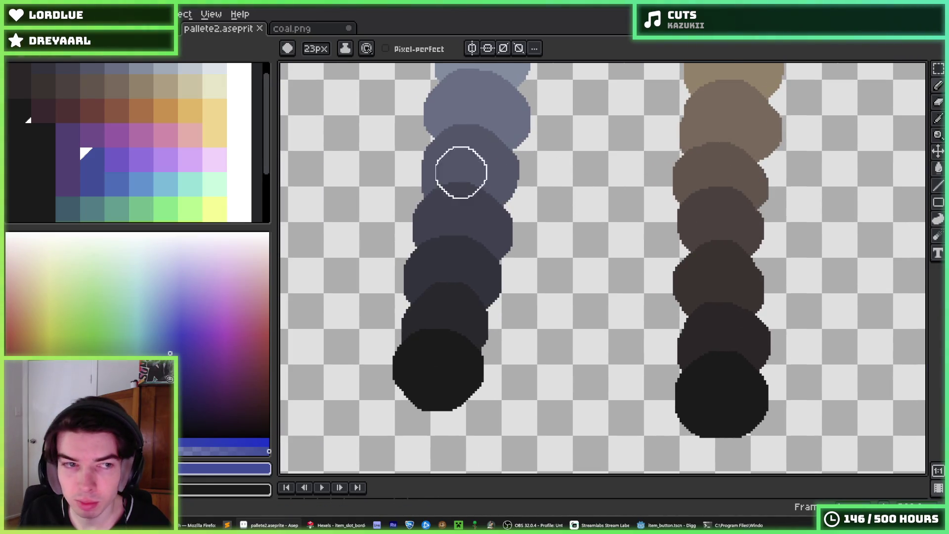
{"action": "scroll", "coordinate": [216, 163], "scroll_direction": "down", "scroll_amount": 3}
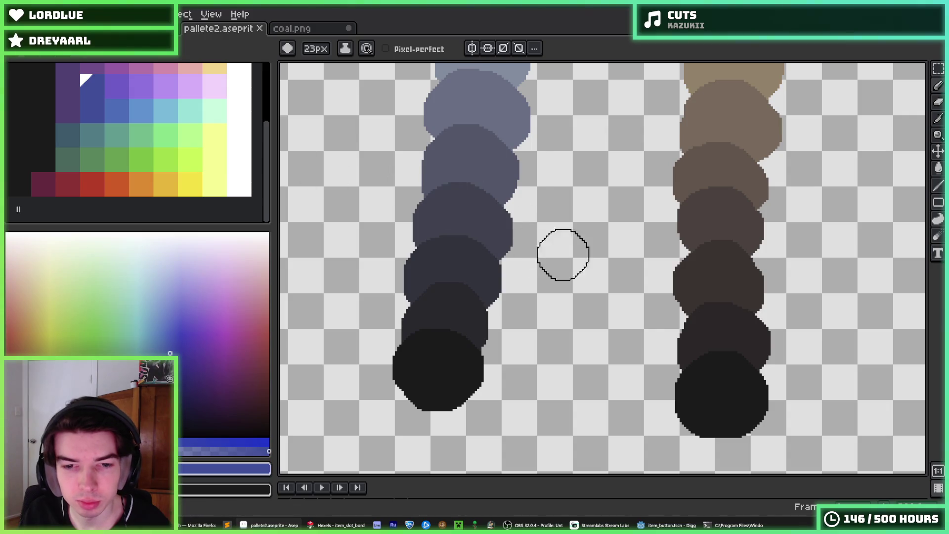
{"action": "scroll", "coordinate": [544, 261], "scroll_direction": "right", "scroll_amount": 2}
{"action": "key", "text": "alt"}
{"action": "left_click", "coordinate": [445, 264]}
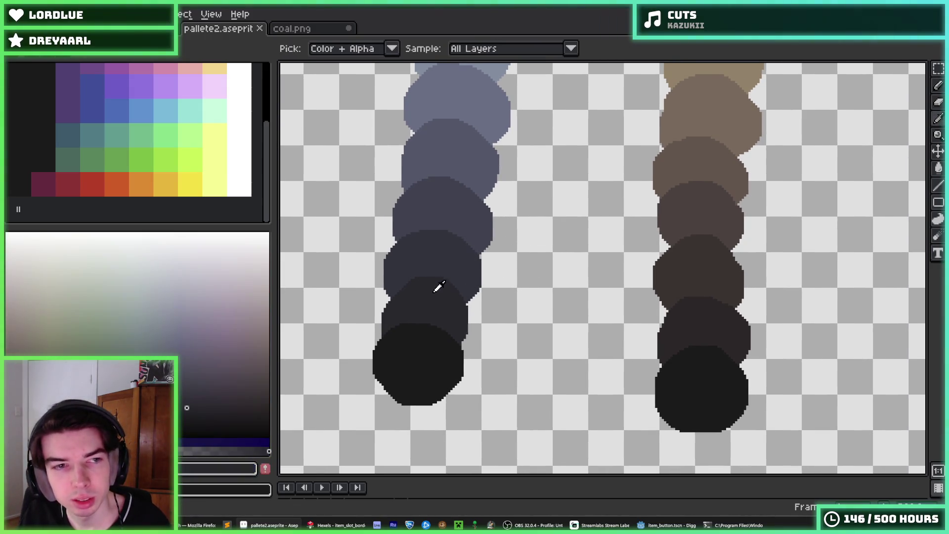
- Sample greys across the circle column with the Eyedropper, ending on dark grey #24232a
{"action": "left_click", "coordinate": [441, 252]}
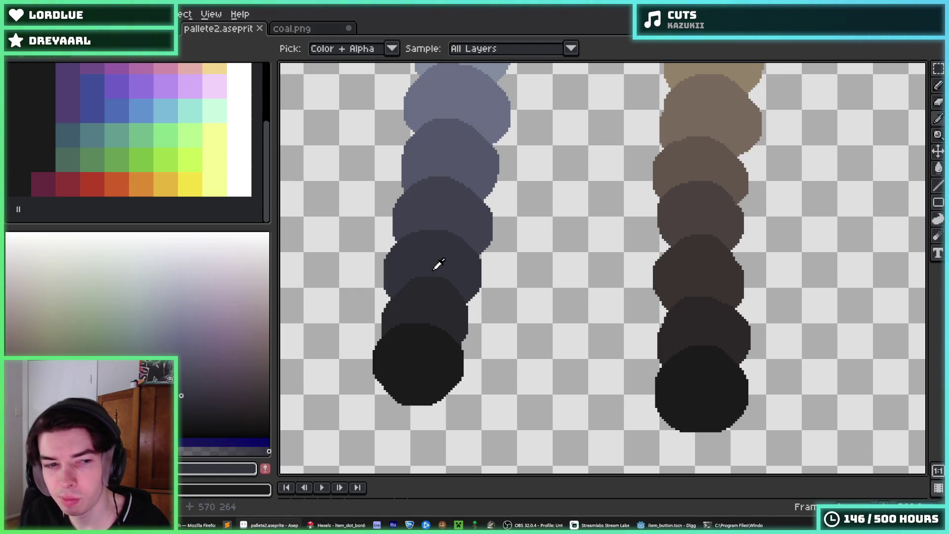
{"action": "mouse_move", "coordinate": [437, 257]}
{"action": "left_mouse_down"}
{"action": "mouse_move", "coordinate": [433, 312]}
{"action": "mouse_move", "coordinate": [428, 191]}
{"action": "mouse_move", "coordinate": [422, 275]}
{"action": "mouse_move", "coordinate": [431, 157]}
{"action": "mouse_move", "coordinate": [440, 195]}
{"action": "mouse_move", "coordinate": [432, 239]}
{"action": "mouse_move", "coordinate": [529, 212]}
{"action": "left_mouse_up"}
{"action": "scroll", "coordinate": [450, 169], "scroll_direction": "up", "scroll_amount": 2}
{"action": "scroll", "coordinate": [483, 191], "scroll_direction": "down", "scroll_amount": 1}
{"action": "mouse_move", "coordinate": [468, 154]}
{"action": "left_mouse_down"}
{"action": "mouse_move", "coordinate": [449, 269]}
{"action": "mouse_move", "coordinate": [460, 229]}
{"action": "left_mouse_up"}
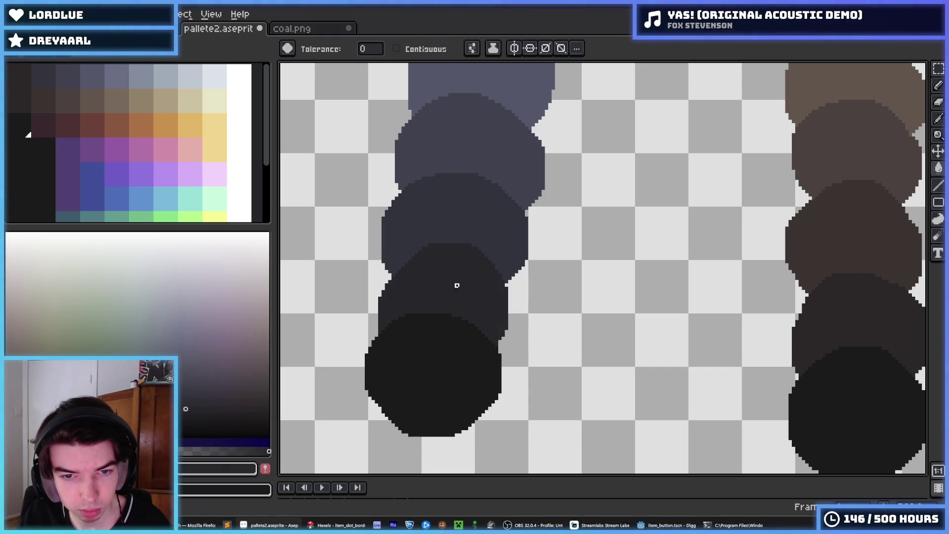
{"action": "left_click", "coordinate": [457, 209], "text": "alt"}
{"action": "left_click", "coordinate": [445, 267]}
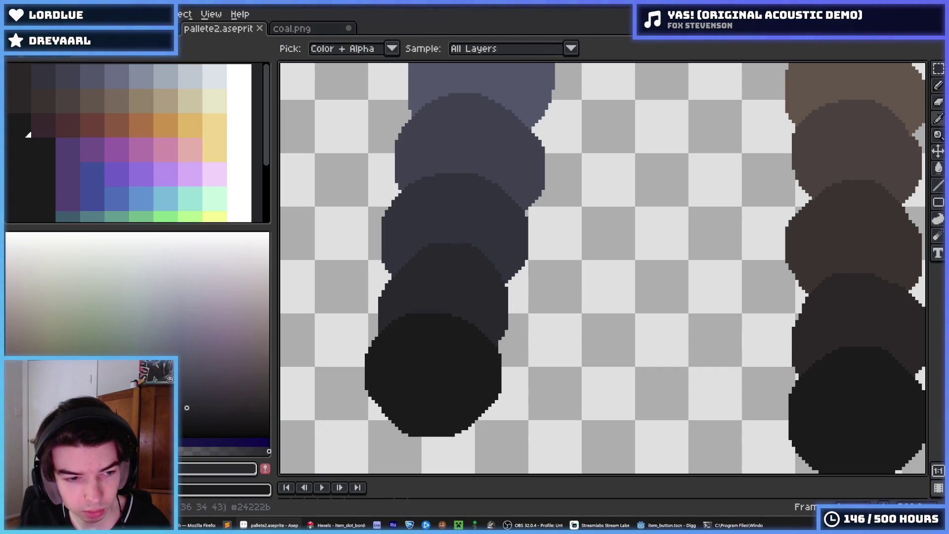
- Save pallete2.aseprite with the Paint Bucket active, then cycle between fill, move and eyedropper tools
{"action": "key", "text": "g"}
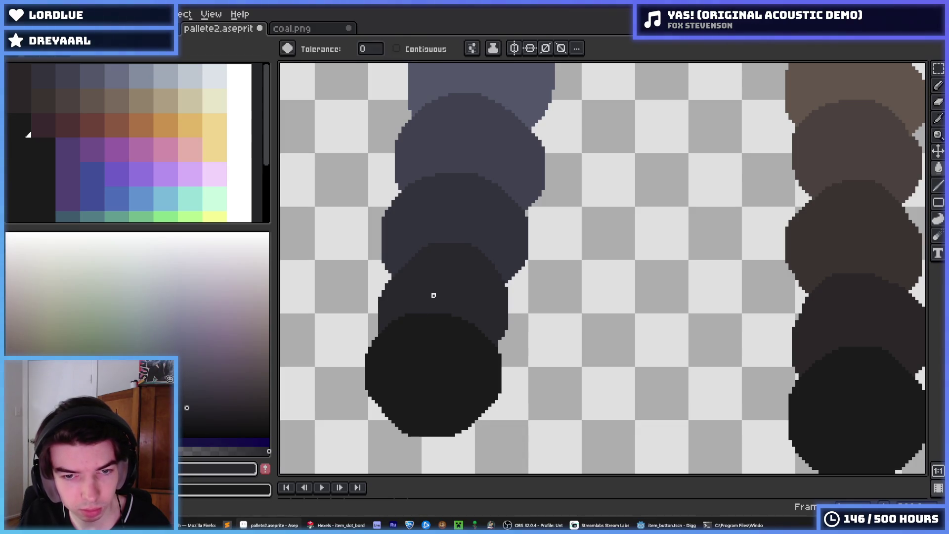
{"action": "key", "text": "ctrl+s"}
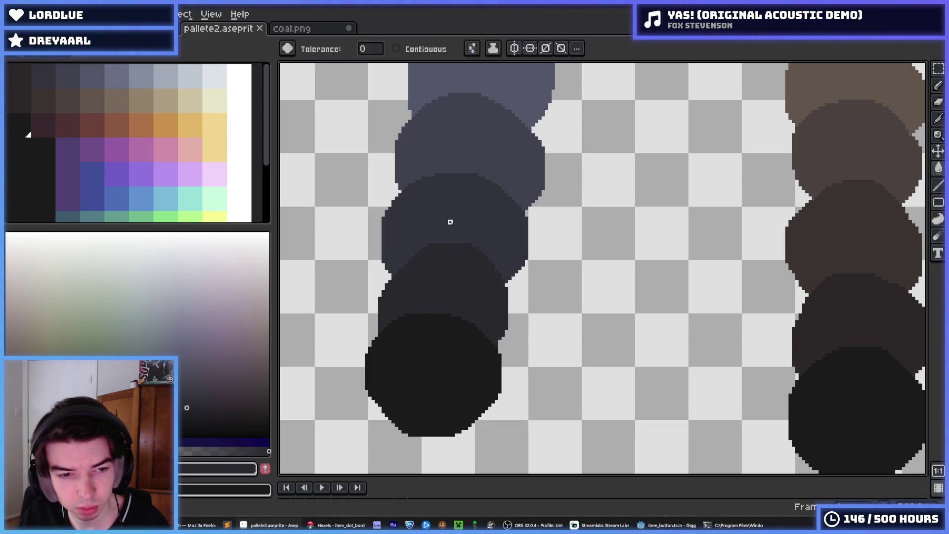
{"action": "key", "text": "i"}
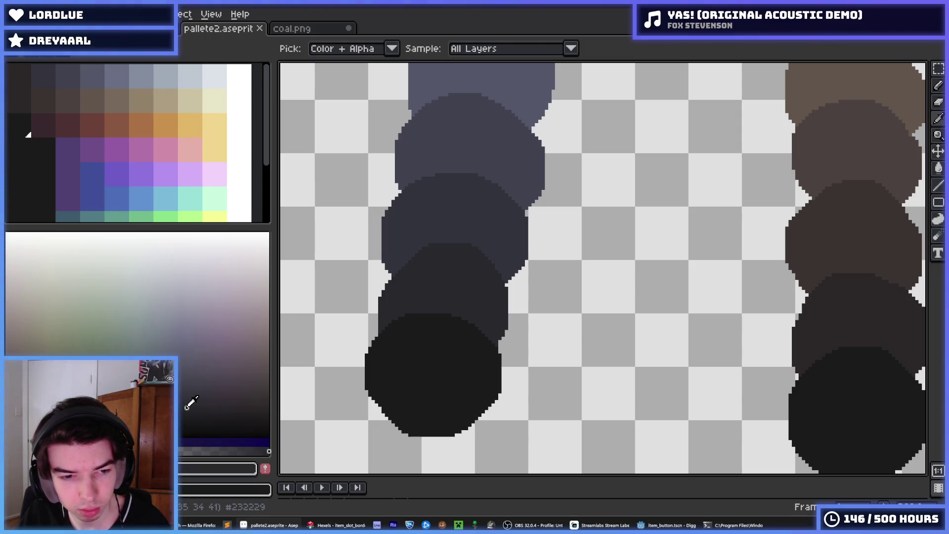
{"action": "key", "text": "g"}
{"action": "key", "text": "v"}
{"action": "key", "text": "i"}
{"action": "key", "text": "v"}
- Undo the last fill, resample #24232a, and refill the dark circle with it
{"action": "scroll", "coordinate": [520, 207], "scroll_direction": "down", "scroll_amount": 4}
{"action": "scroll", "coordinate": [519, 208], "scroll_direction": "up", "scroll_amount": 3}
{"action": "key", "text": "ctrl+z"}
{"action": "key", "text": "i"}
{"action": "scroll", "coordinate": [503, 240], "scroll_direction": "up", "scroll_amount": 2}
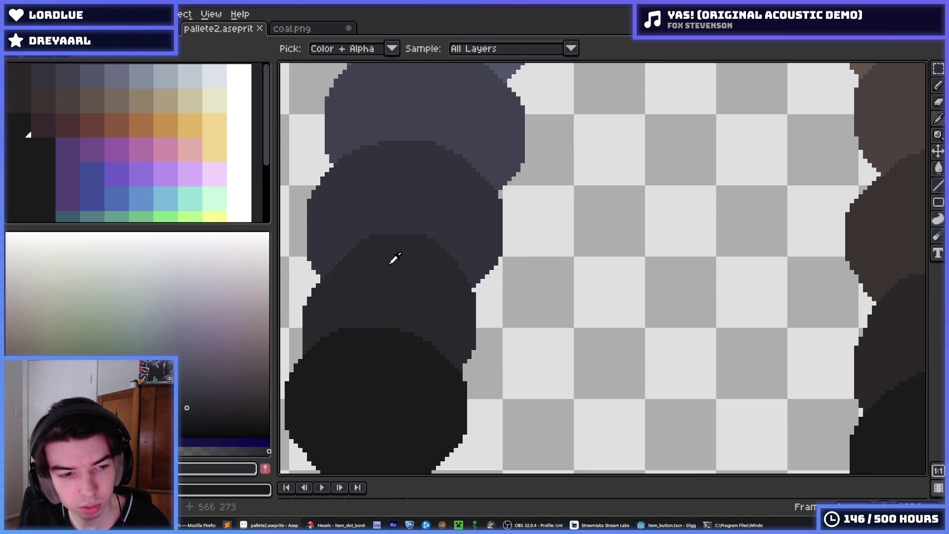
{"action": "left_click", "coordinate": [385, 268]}
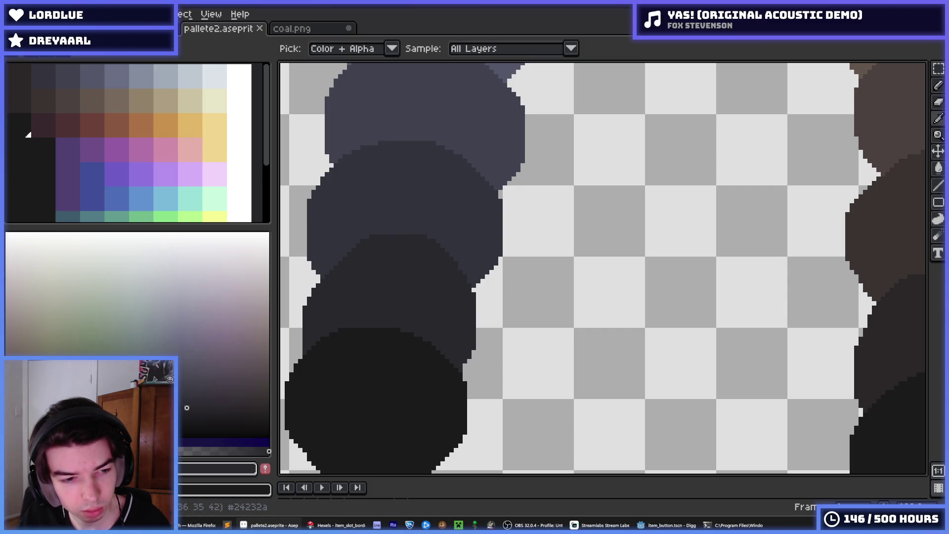
{"action": "key", "text": "g"}
{"action": "left_click", "coordinate": [383, 288]}
- Sample the upper circle's lighter grey, then #24232a again, and redo the fill
{"action": "key", "text": "i"}
{"action": "left_click", "coordinate": [391, 182]}
{"action": "left_click", "coordinate": [346, 271]}
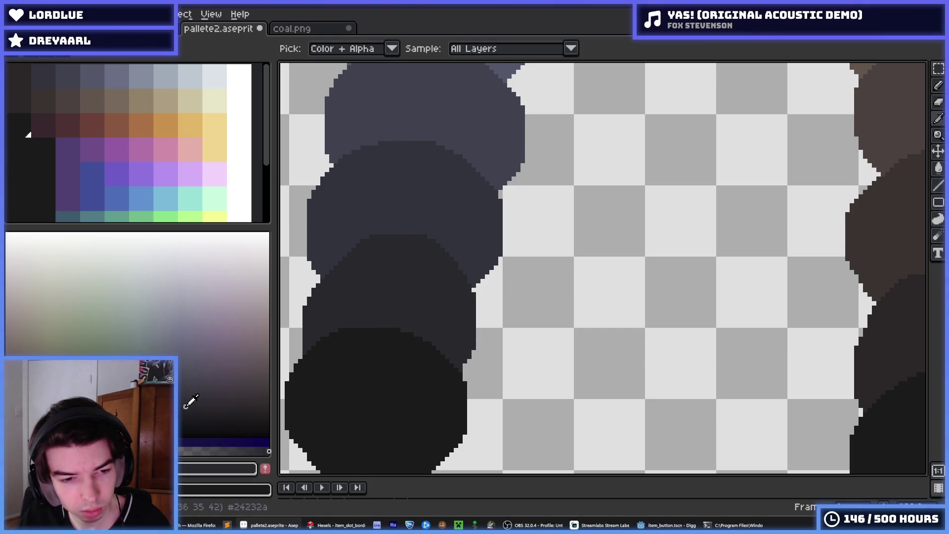
{"action": "key", "text": "g"}
{"action": "scroll", "coordinate": [398, 277], "scroll_direction": "down", "scroll_amount": 2}
{"action": "scroll", "coordinate": [461, 263], "scroll_direction": "up", "scroll_amount": 2}
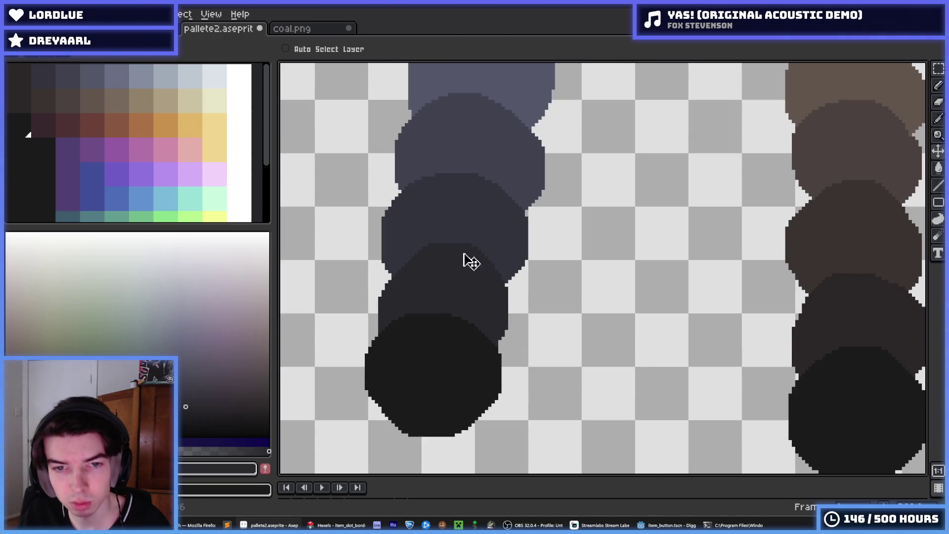
{"action": "key", "text": "ctrl+y"}
- Switch between eyedropper and move tools and pan the view to the brown circles
{"action": "key", "text": "i"}
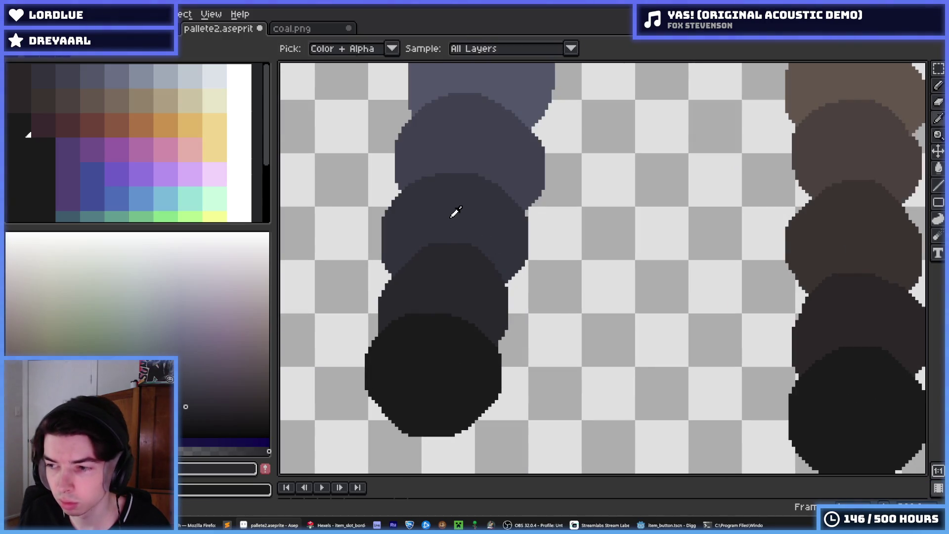
{"action": "key", "text": "v"}
{"action": "key", "text": "i"}
{"action": "scroll", "coordinate": [451, 209], "scroll_direction": "down", "scroll_amount": 3}
{"action": "scroll", "coordinate": [508, 214], "scroll_direction": "up", "scroll_amount": 2}
{"action": "left_click_drag", "start_coordinate": [473, 233], "coordinate": [382, 236]}
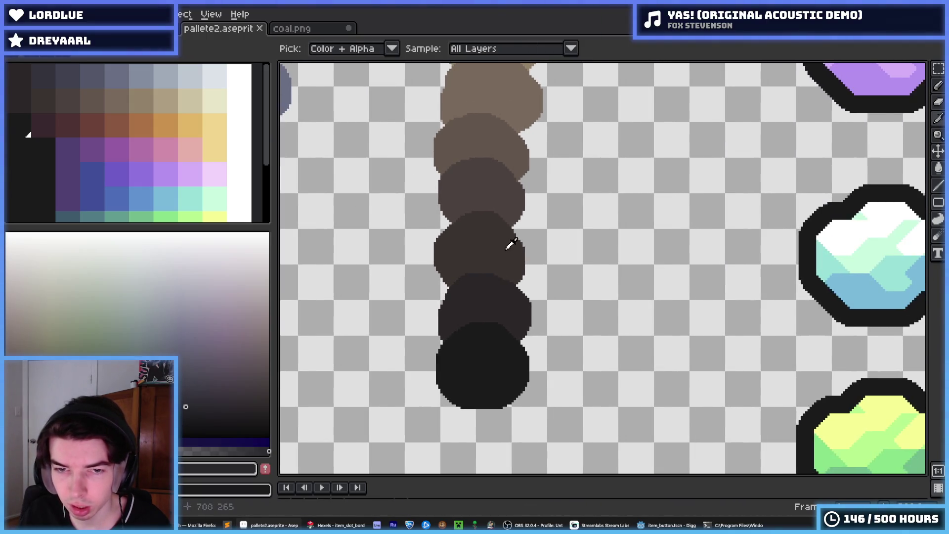
{"action": "scroll", "coordinate": [509, 248], "scroll_direction": "down", "scroll_amount": 2}
{"action": "scroll", "coordinate": [546, 261], "scroll_direction": "up", "scroll_amount": 3}
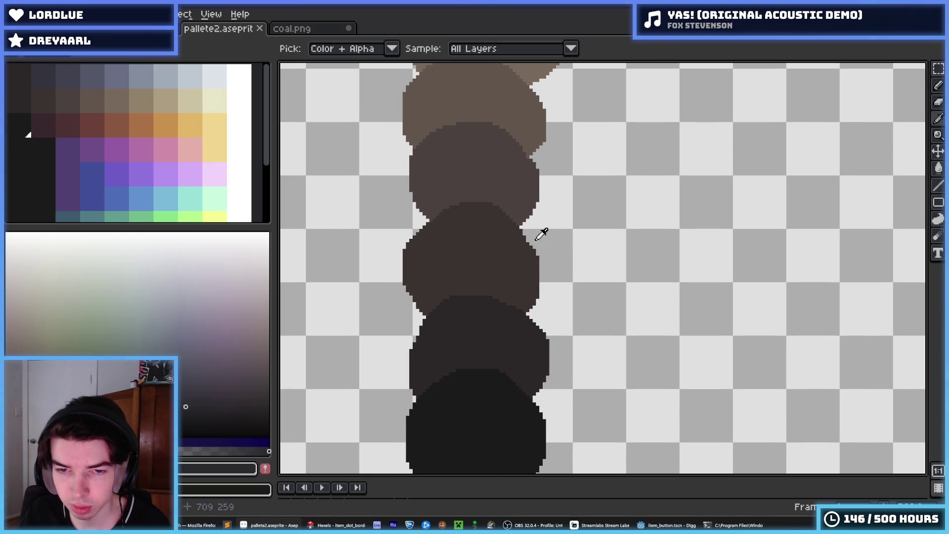
{"action": "left_click", "coordinate": [490, 197]}
{"action": "left_click", "coordinate": [482, 318]}
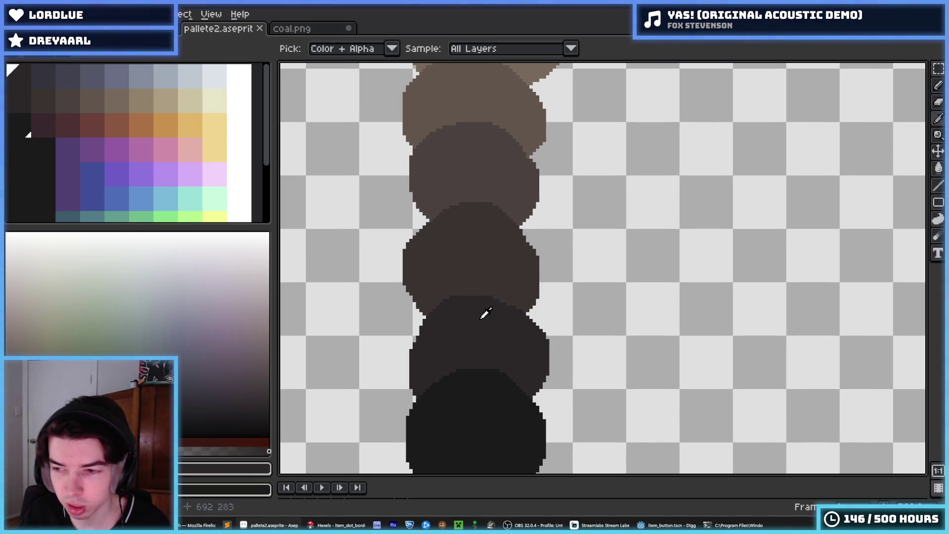
{"action": "scroll", "coordinate": [486, 314], "scroll_direction": "down", "scroll_amount": 3}
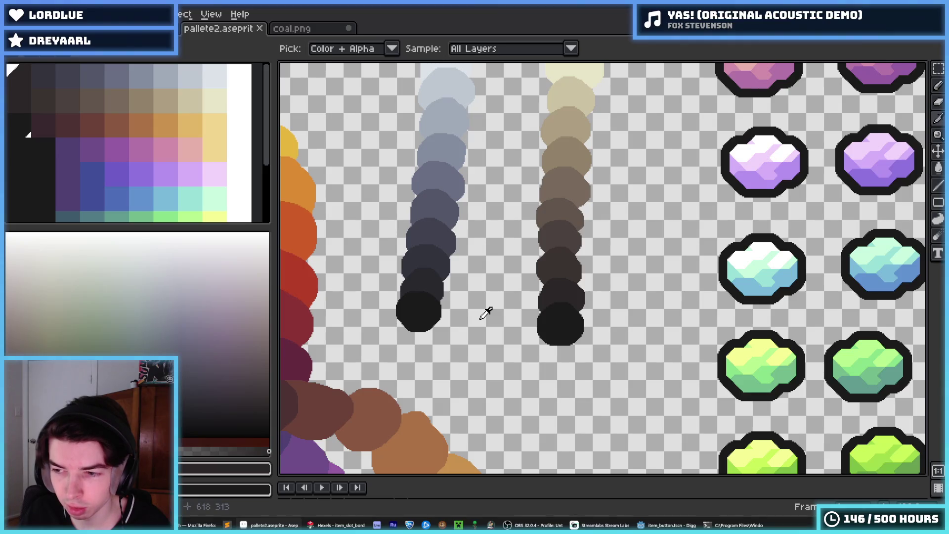
{"action": "scroll", "coordinate": [485, 313], "scroll_direction": "down", "scroll_amount": 2}
{"action": "scroll", "coordinate": [485, 313], "scroll_direction": "up", "scroll_amount": 2}
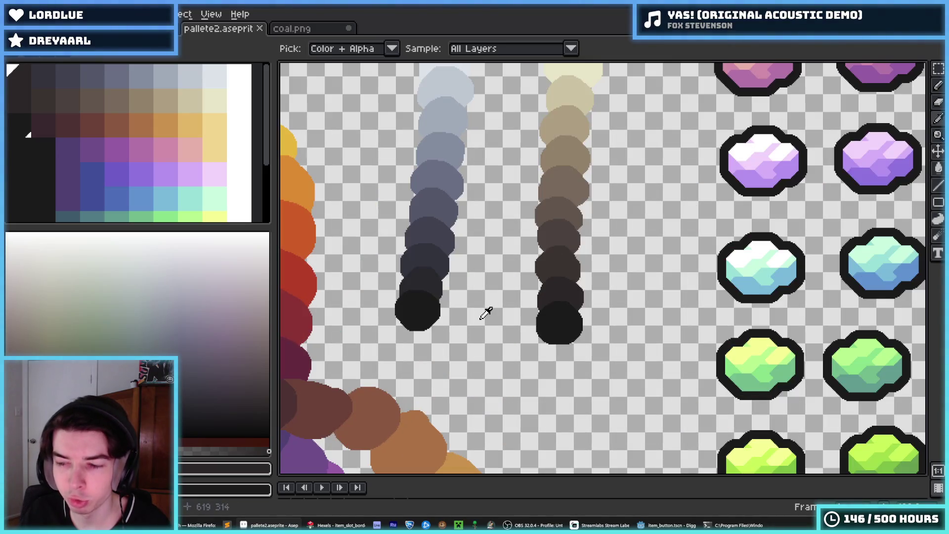
{"action": "scroll", "coordinate": [490, 316], "scroll_direction": "down", "scroll_amount": 1}
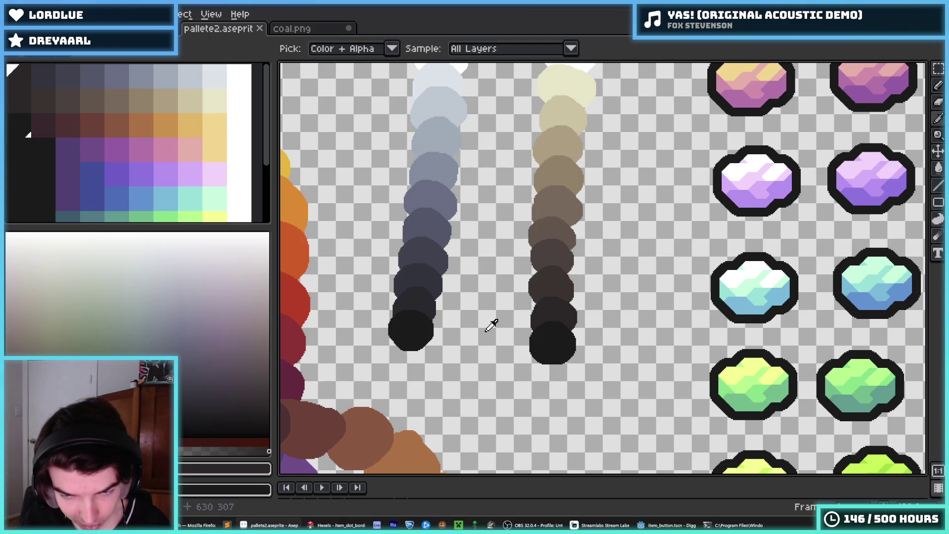
{"action": "scroll", "coordinate": [493, 322], "scroll_direction": "up", "scroll_amount": 3}
{"action": "scroll", "coordinate": [495, 323], "scroll_direction": "down", "scroll_amount": 2}
{"action": "scroll", "coordinate": [494, 321], "scroll_direction": "down", "scroll_amount": 1}
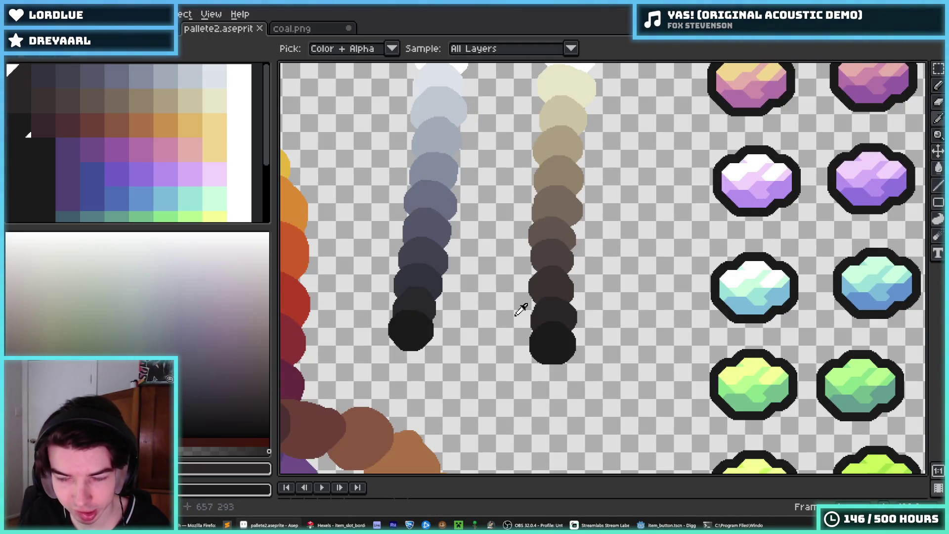
{"action": "scroll", "coordinate": [521, 310], "scroll_direction": "down", "scroll_amount": 3}
{"action": "scroll", "coordinate": [521, 309], "scroll_direction": "up", "scroll_amount": 3}
{"action": "left_click", "coordinate": [557, 286]}
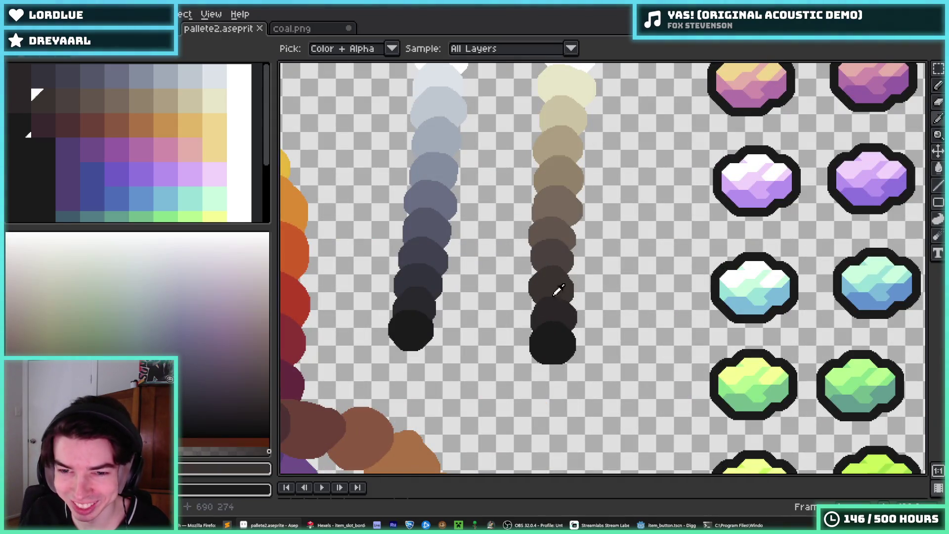
{"action": "left_click", "coordinate": [663, 525]}
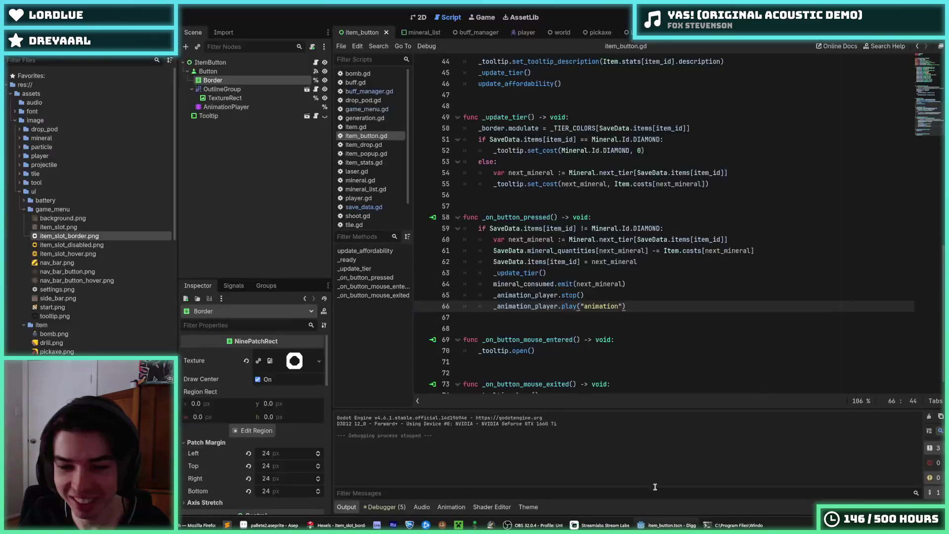
{"action": "left_click", "coordinate": [598, 345]}
{"action": "key", "text": "alt+Tab"}
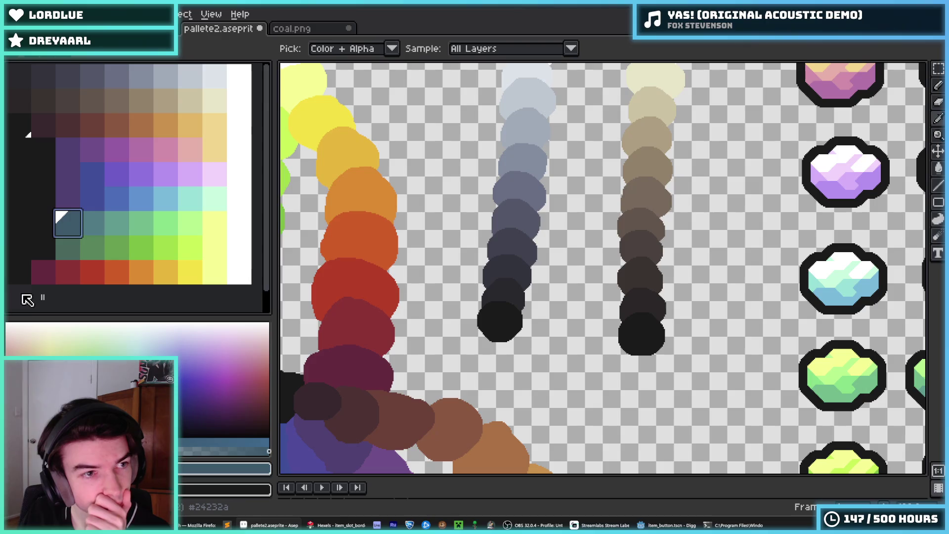
- Add the sampled dark blue-grey at the palette's start and delete the extra end slots
{"action": "left_click", "coordinate": [20, 299]}
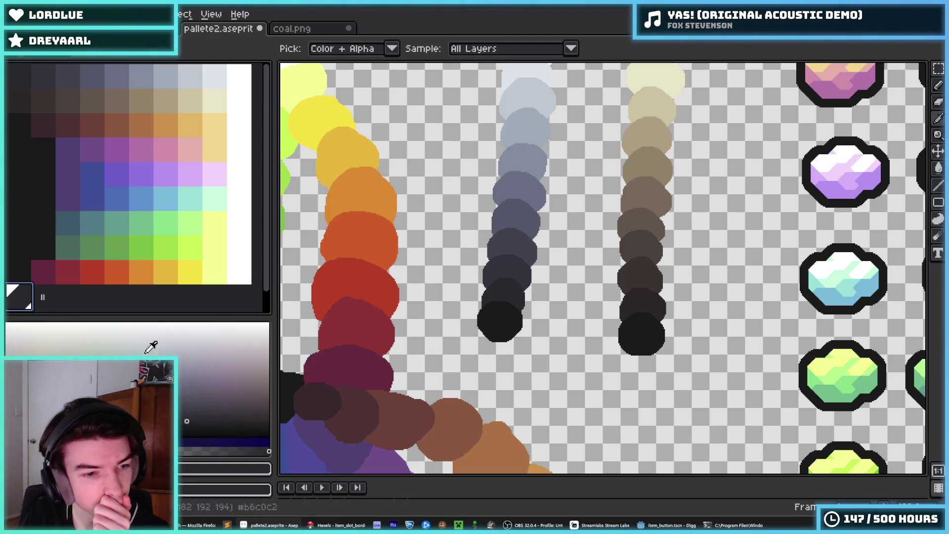
{"action": "key", "text": "Delete"}
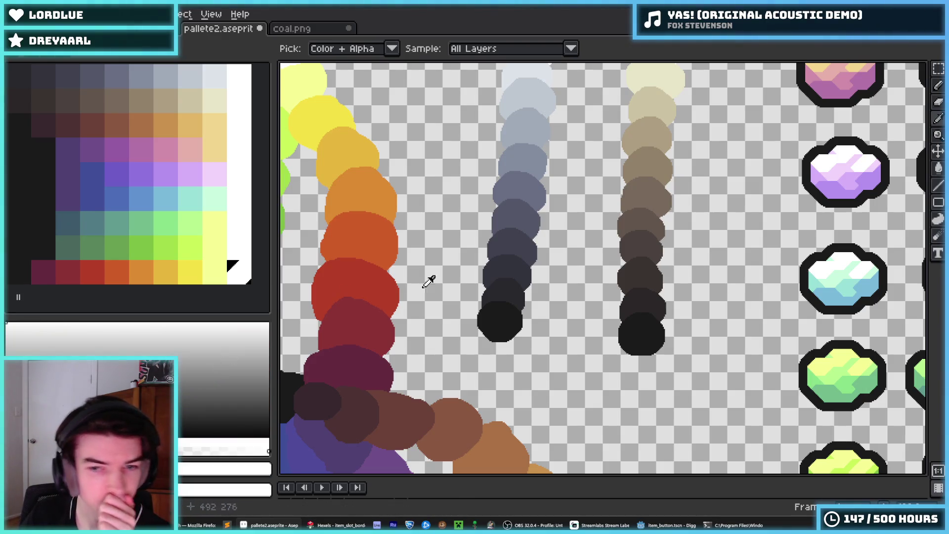
{"action": "left_click", "coordinate": [509, 263]}
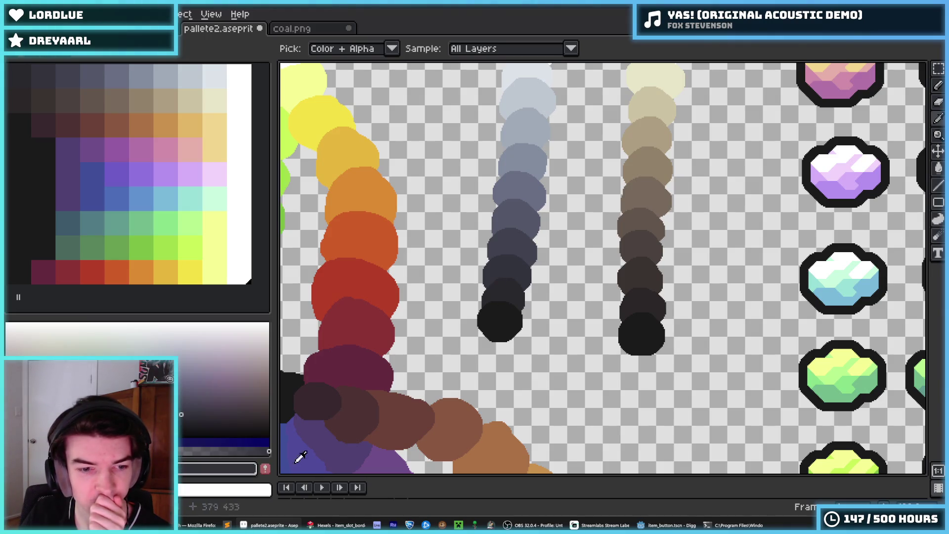
{"action": "left_click", "coordinate": [23, 300]}
{"action": "left_click_drag", "start_coordinate": [38, 308], "coordinate": [53, 78]}
{"action": "left_click", "coordinate": [19, 303]}
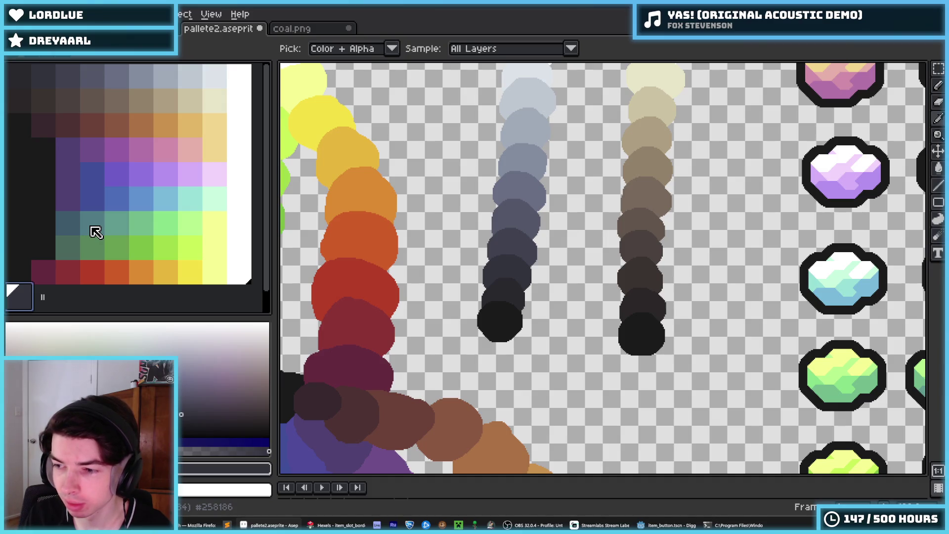
{"action": "key", "text": "Delete"}
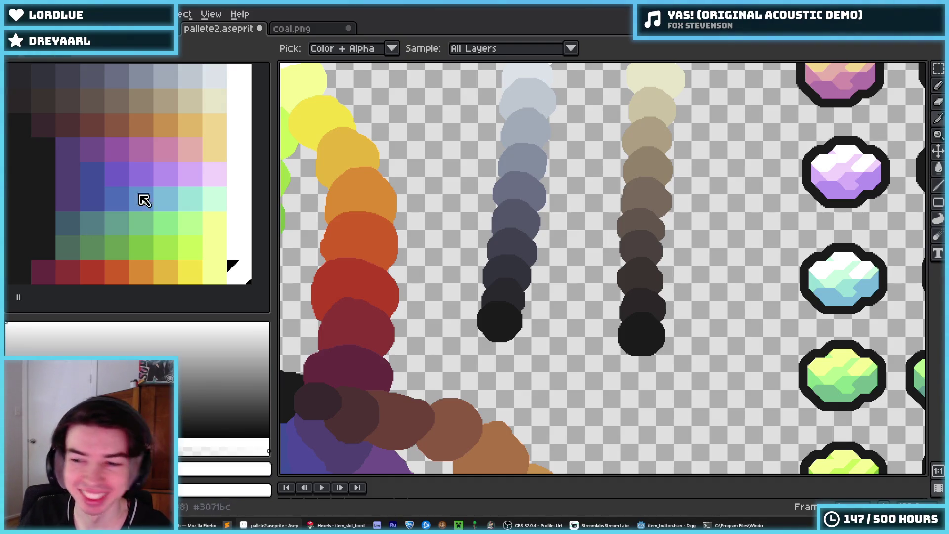
- Zoom over the circle columns and sample several dark and lighter greys from the grey column
{"action": "key", "text": "minus"}
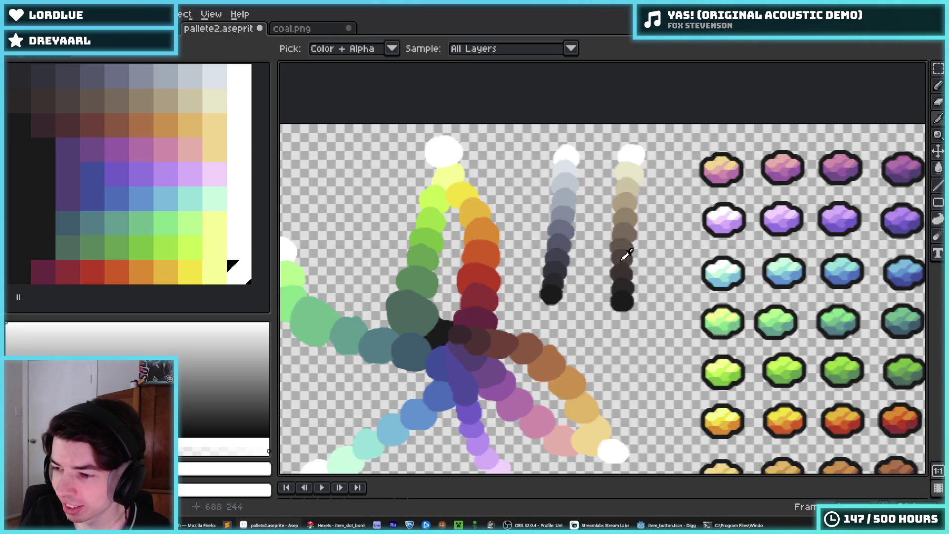
{"action": "key", "text": "plus"}
{"action": "key", "text": "plus"}
{"action": "scroll", "coordinate": [564, 257], "scroll_direction": "up", "scroll_amount": 2}
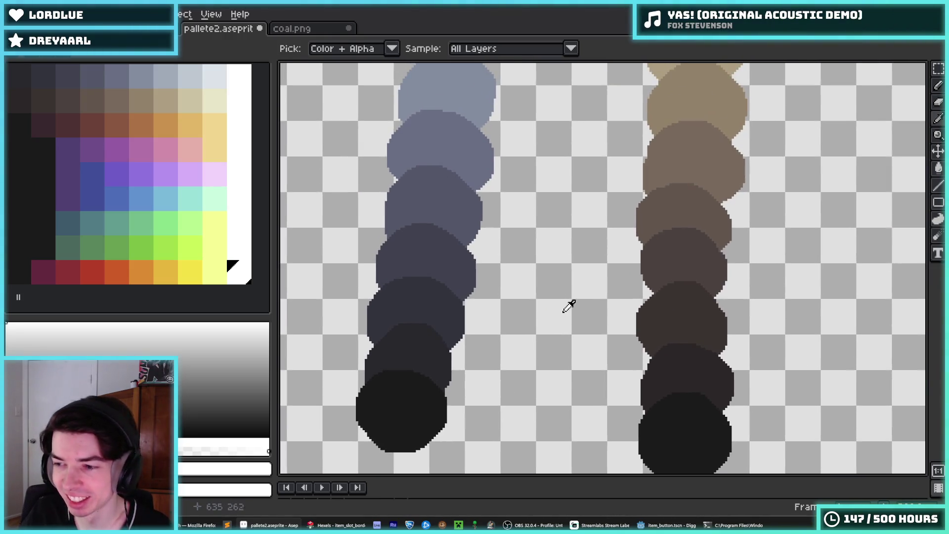
{"action": "key", "text": "minus"}
{"action": "scroll", "coordinate": [597, 312], "scroll_direction": "up", "scroll_amount": 2}
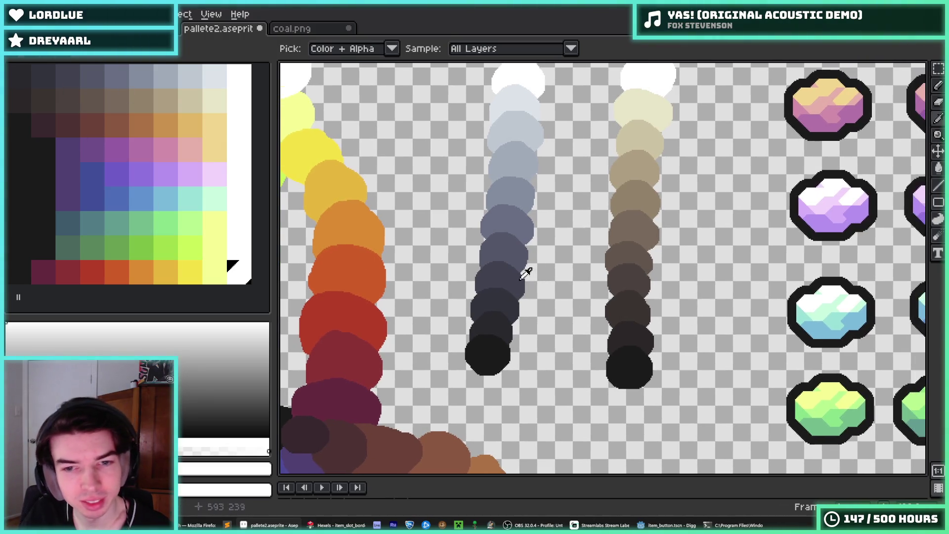
{"action": "scroll", "coordinate": [525, 269], "scroll_direction": "right", "scroll_amount": 1}
{"action": "left_click", "coordinate": [496, 271]}
{"action": "left_click", "coordinate": [488, 341]}
{"action": "left_click", "coordinate": [492, 318]}
{"action": "left_click", "coordinate": [509, 255]}
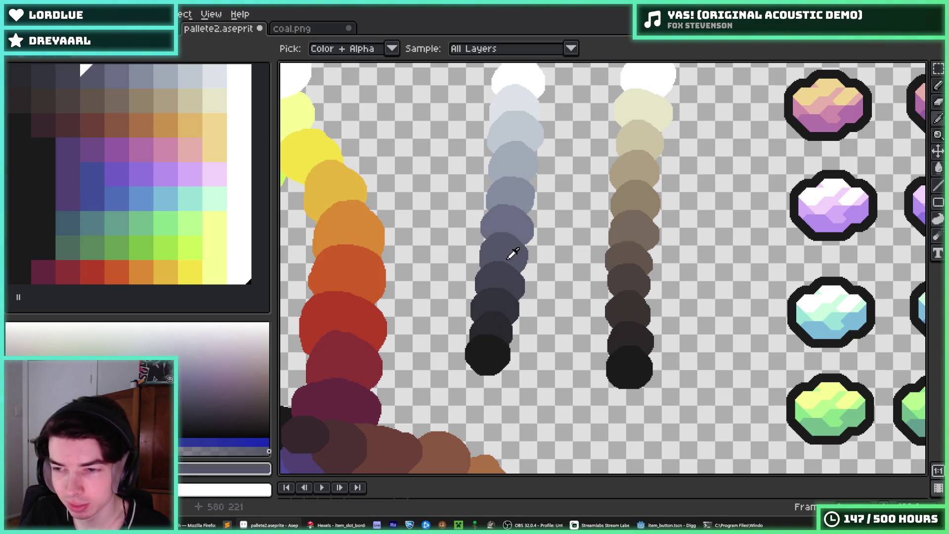
- Compare the darkest greys in the grey column, then save pallete2.aseprite
{"action": "scroll", "coordinate": [541, 275], "scroll_direction": "down", "scroll_amount": 1}
{"action": "scroll", "coordinate": [564, 287], "scroll_direction": "up", "scroll_amount": 2}
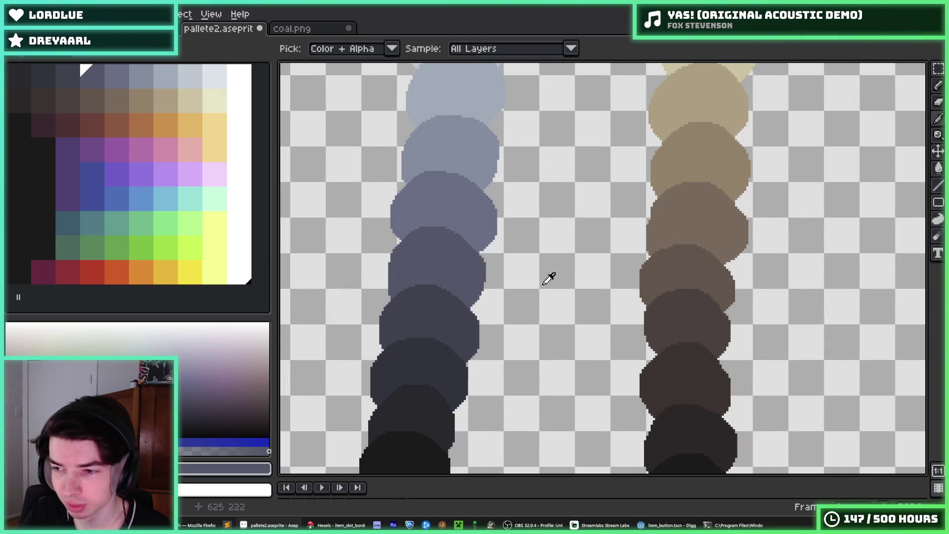
{"action": "scroll", "coordinate": [547, 277], "scroll_direction": "down", "scroll_amount": 2}
{"action": "left_click", "coordinate": [515, 319]}
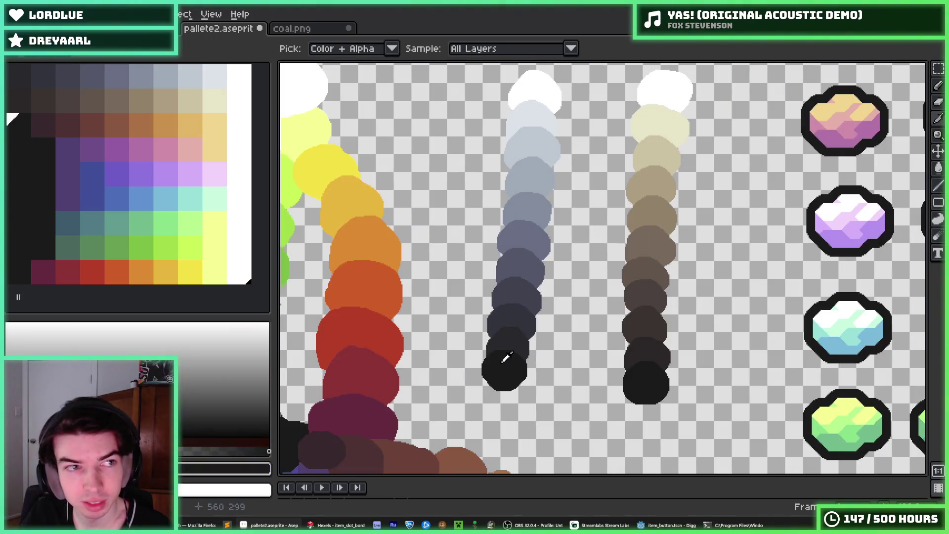
{"action": "left_click", "coordinate": [508, 352]}
{"action": "left_click", "coordinate": [515, 331]}
{"action": "left_click", "coordinate": [517, 310]}
{"action": "left_click", "coordinate": [518, 341]}
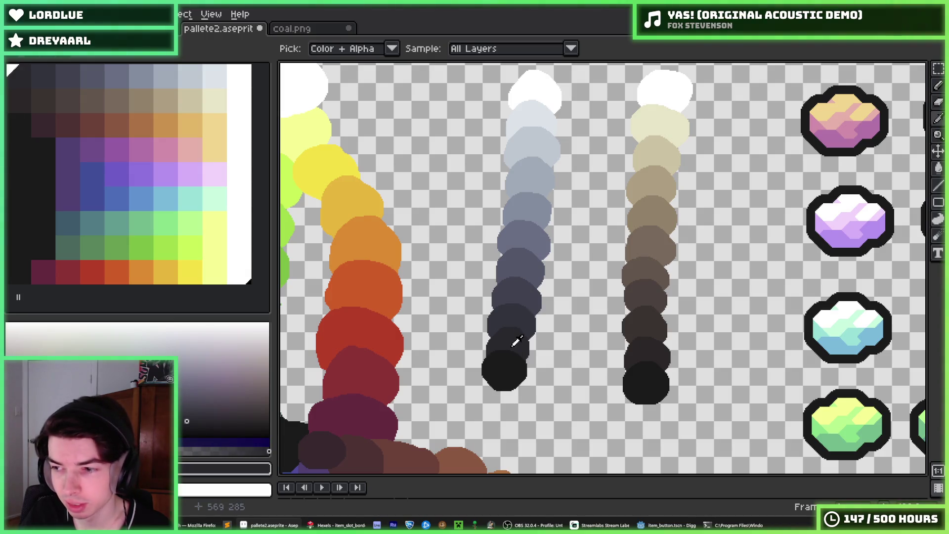
{"action": "scroll", "coordinate": [518, 341], "scroll_direction": "down", "scroll_amount": 2}
{"action": "scroll", "coordinate": [553, 292], "scroll_direction": "up", "scroll_amount": 3}
{"action": "key", "text": "ctrl+s"}
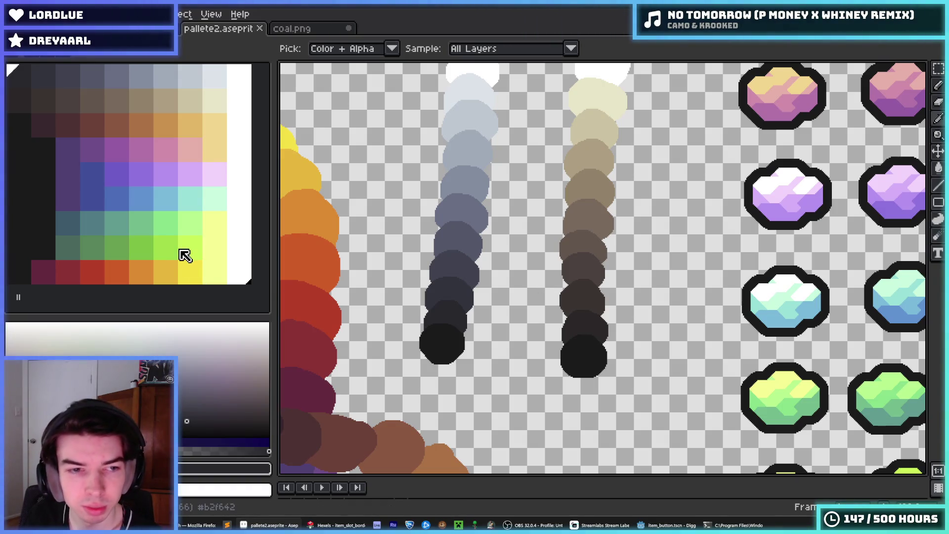
{"action": "scroll", "coordinate": [509, 287], "scroll_direction": "down", "scroll_amount": 3}
{"action": "scroll", "coordinate": [522, 293], "scroll_direction": "up", "scroll_amount": 3}
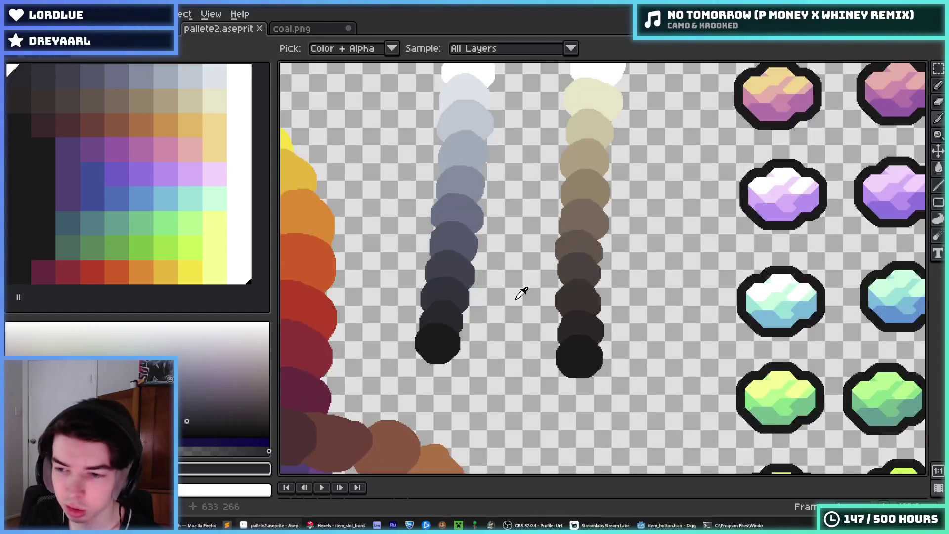
{"action": "scroll", "coordinate": [522, 294], "scroll_direction": "down", "scroll_amount": 2}
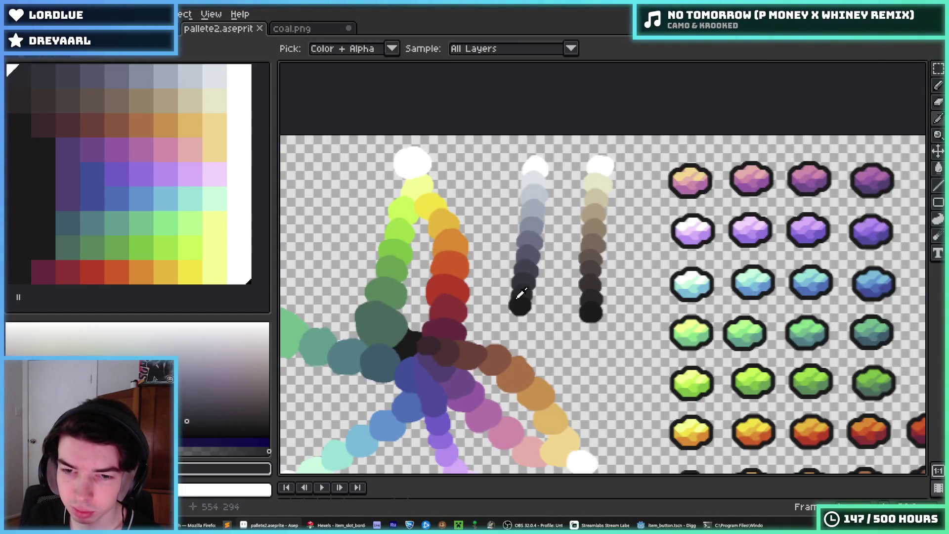
{"action": "scroll", "coordinate": [522, 294], "scroll_direction": "up", "scroll_amount": 2}
{"action": "left_click_drag", "start_coordinate": [522, 293], "coordinate": [515, 333]}
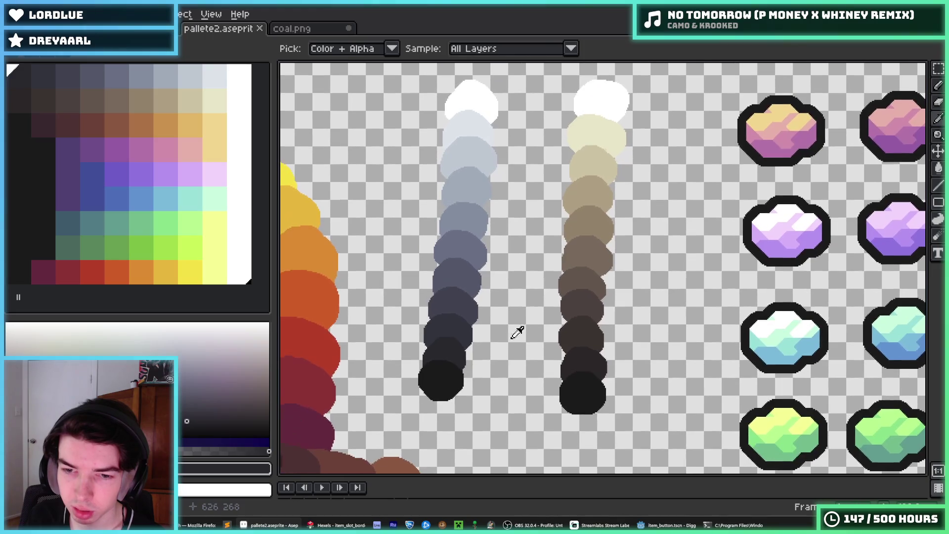
{"action": "left_click", "coordinate": [585, 301]}
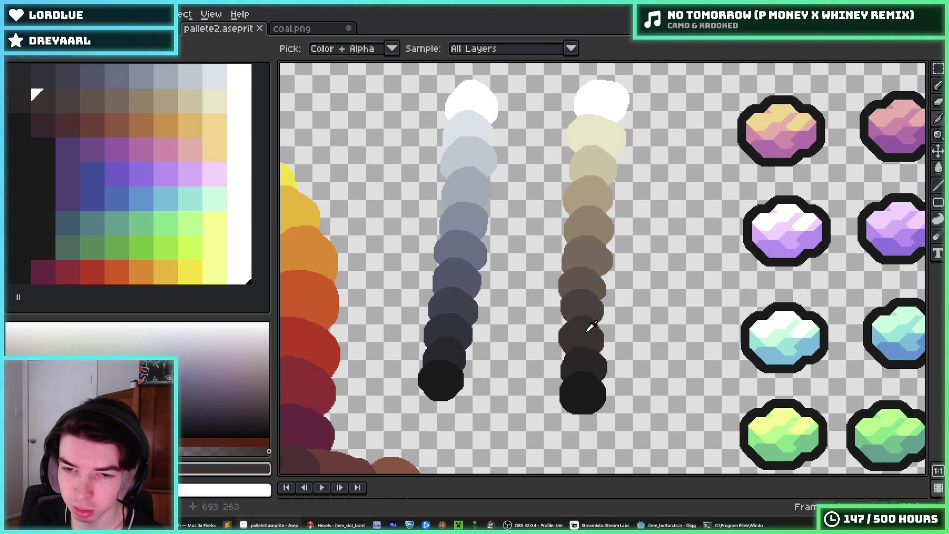
{"action": "left_click", "coordinate": [589, 303]}
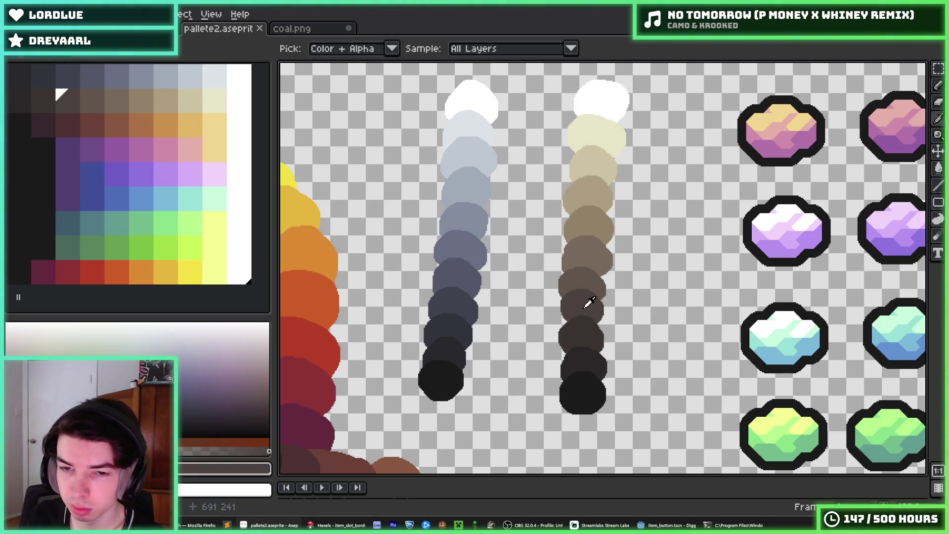
{"action": "scroll", "coordinate": [589, 303], "scroll_direction": "down", "scroll_amount": 2}
{"action": "scroll", "coordinate": [587, 303], "scroll_direction": "up", "scroll_amount": 2}
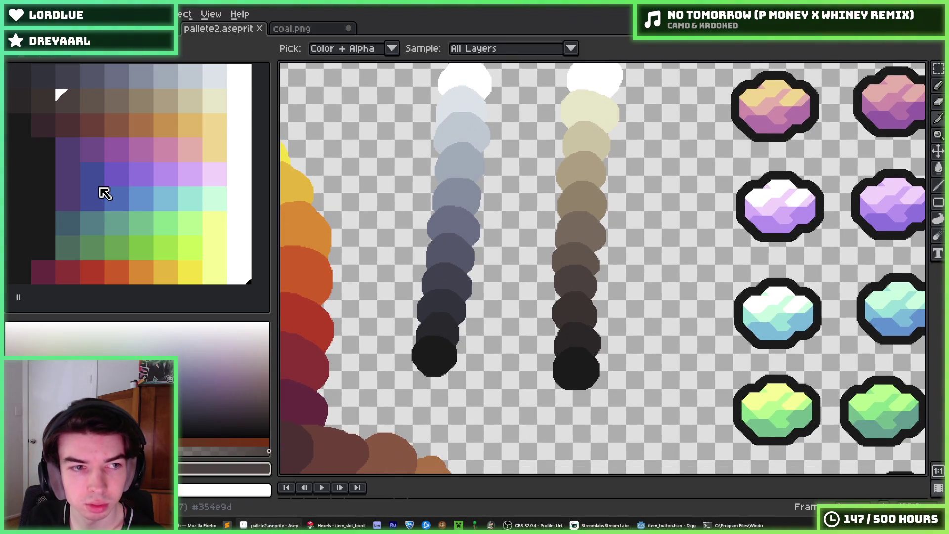
{"action": "scroll", "coordinate": [428, 229], "scroll_direction": "down", "scroll_amount": 3}
{"action": "scroll", "coordinate": [493, 254], "scroll_direction": "up", "scroll_amount": 2}
{"action": "left_click_drag", "start_coordinate": [493, 255], "coordinate": [494, 201]}
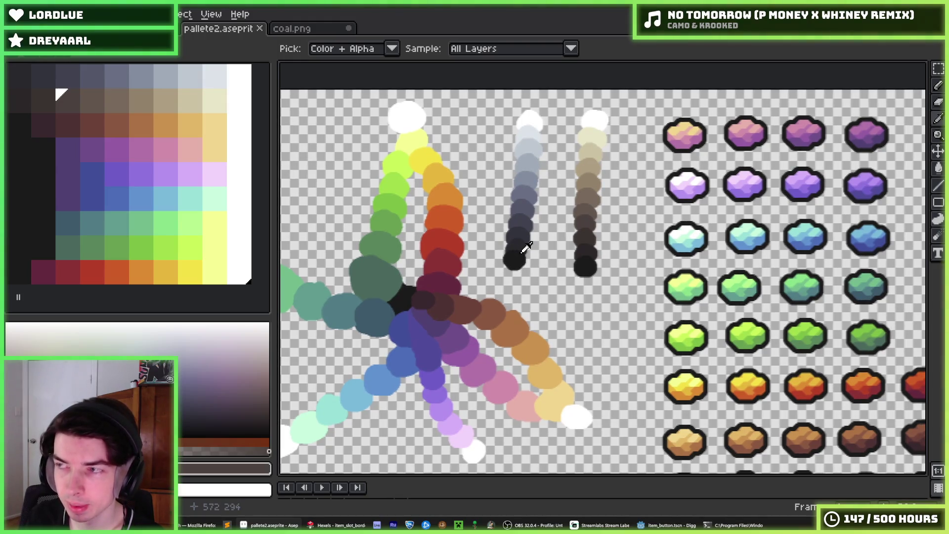
{"action": "scroll", "coordinate": [527, 247], "scroll_direction": "down", "scroll_amount": 2}
{"action": "scroll", "coordinate": [551, 276], "scroll_direction": "up", "scroll_amount": 3}
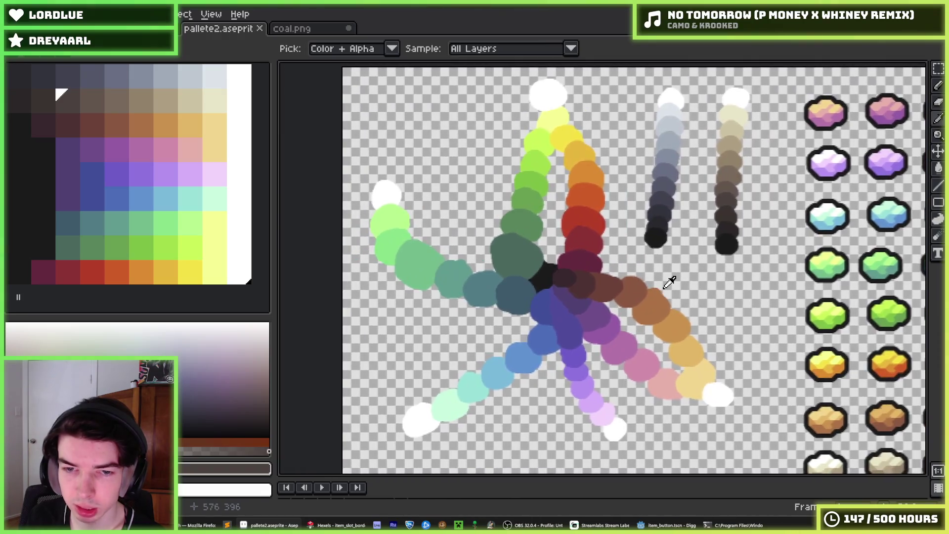
{"action": "scroll", "coordinate": [669, 282], "scroll_direction": "up", "scroll_amount": 1}
{"action": "left_click_drag", "start_coordinate": [628, 298], "coordinate": [483, 376]}
{"action": "scroll", "coordinate": [510, 356], "scroll_direction": "up", "scroll_amount": 1}
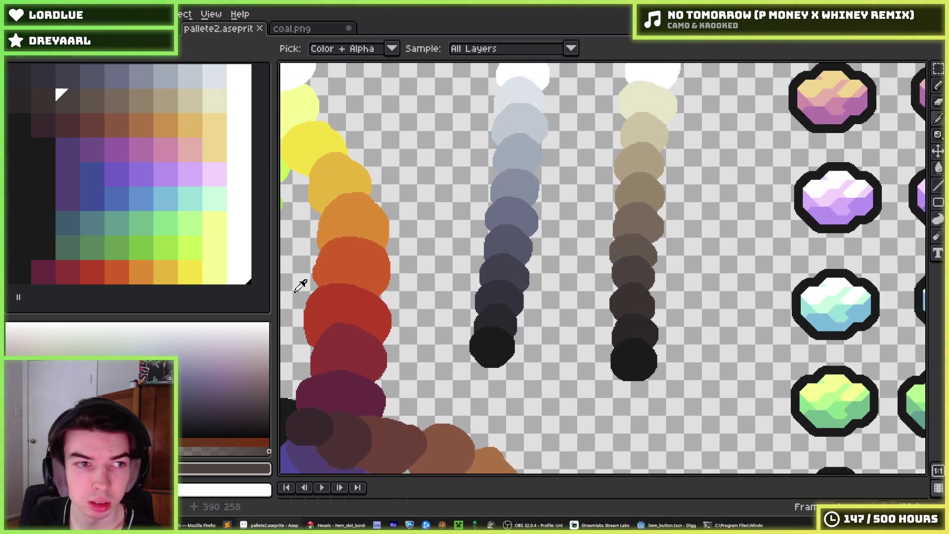
{"action": "left_click", "coordinate": [94, 181]}
{"action": "left_click_drag", "start_coordinate": [44, 174], "coordinate": [72, 183]}
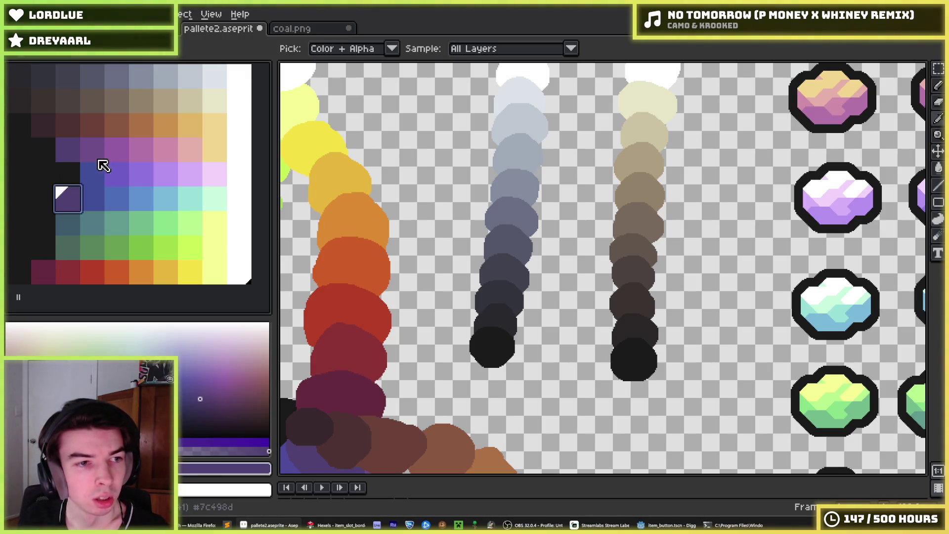
- Inspect the blue, purple and black swatches and the top-left dark palette colour
{"action": "left_click", "coordinate": [101, 184]}
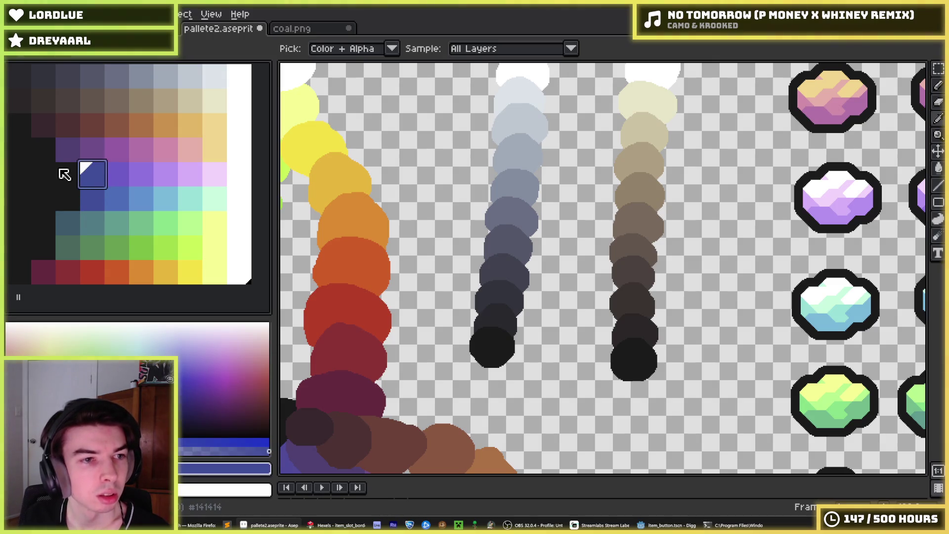
{"action": "left_click", "coordinate": [117, 180]}
{"action": "left_click", "coordinate": [68, 177]}
{"action": "left_click", "coordinate": [92, 177]}
{"action": "left_click", "coordinate": [68, 177]}
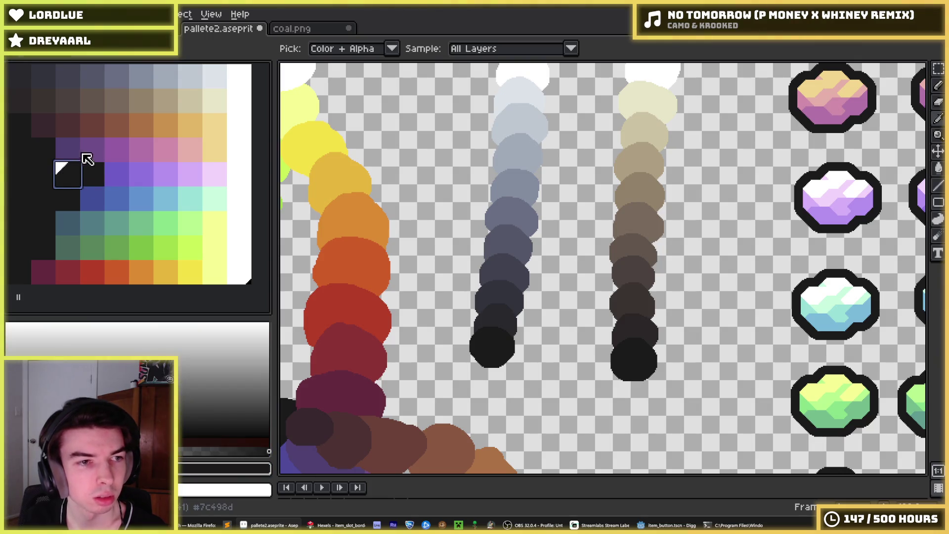
{"action": "left_click", "coordinate": [87, 157]}
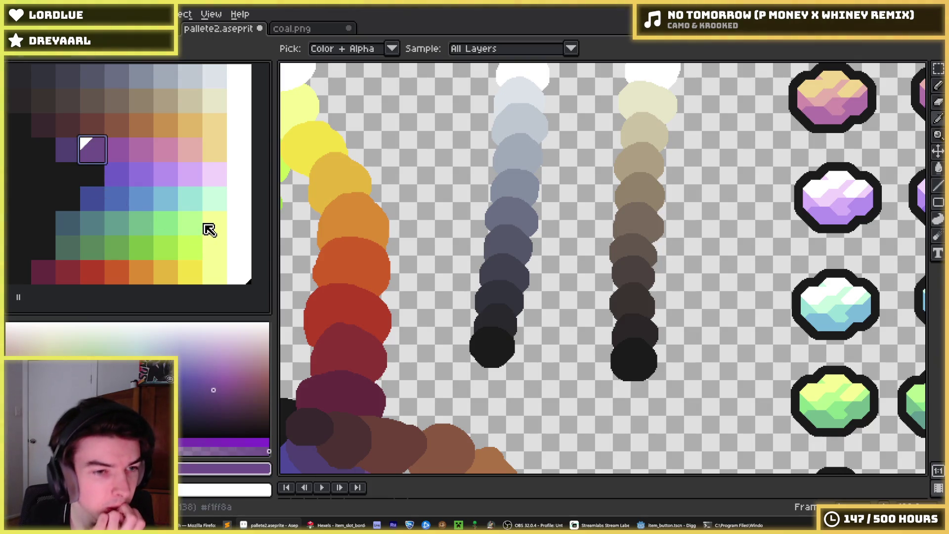
{"action": "left_click", "coordinate": [15, 82]}
{"action": "left_click", "coordinate": [76, 173]}
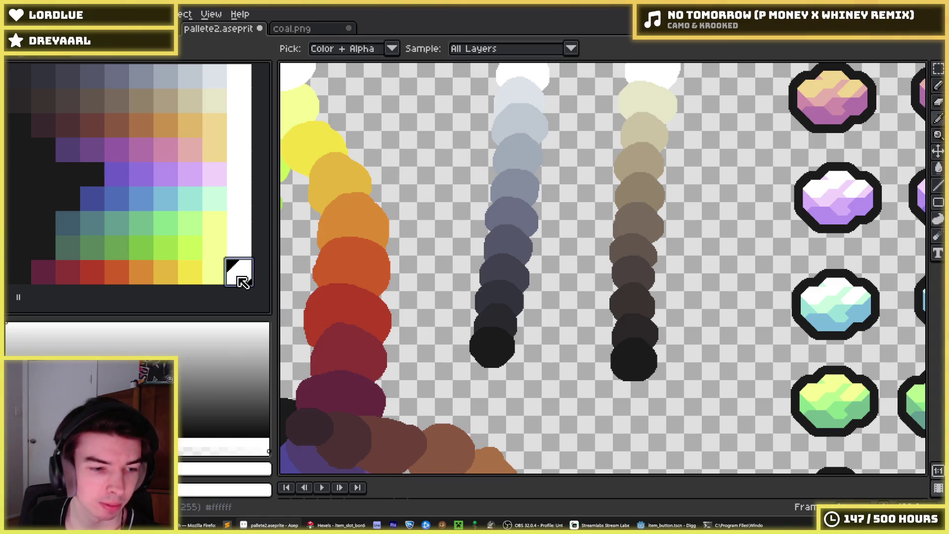
{"action": "left_click", "coordinate": [14, 81]}
{"action": "left_click", "coordinate": [20, 83]}
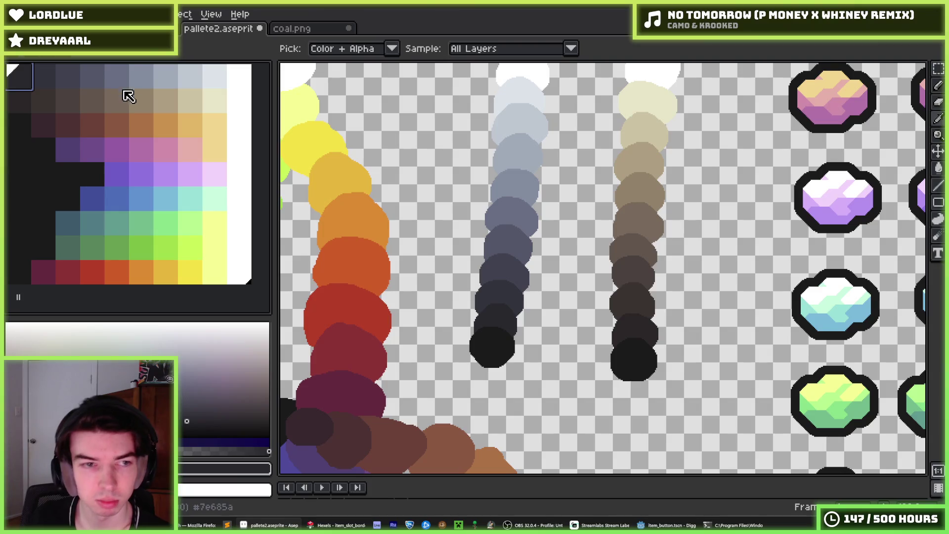
- Select the purple, dark and dark teal palette swatches in turn
{"action": "left_click", "coordinate": [88, 152]}
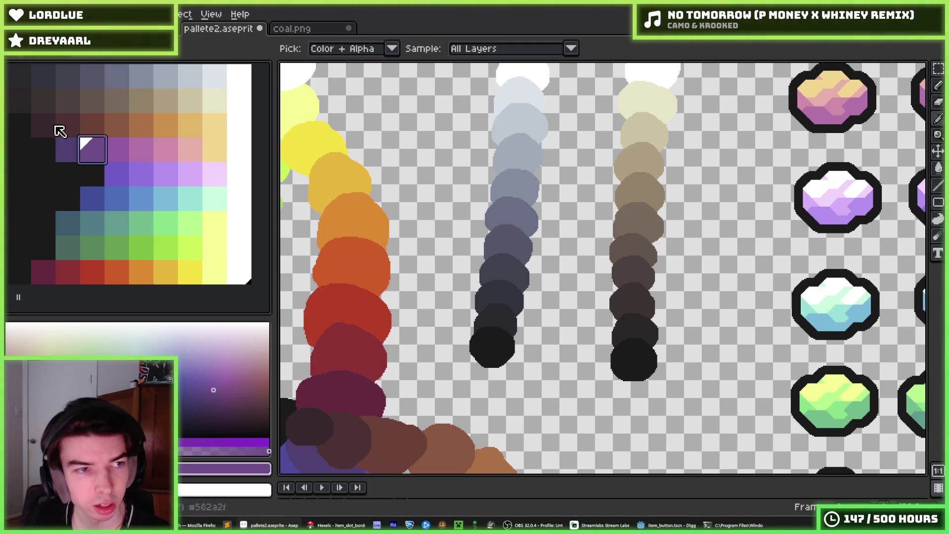
{"action": "left_click", "coordinate": [47, 121]}
{"action": "left_click", "coordinate": [65, 149]}
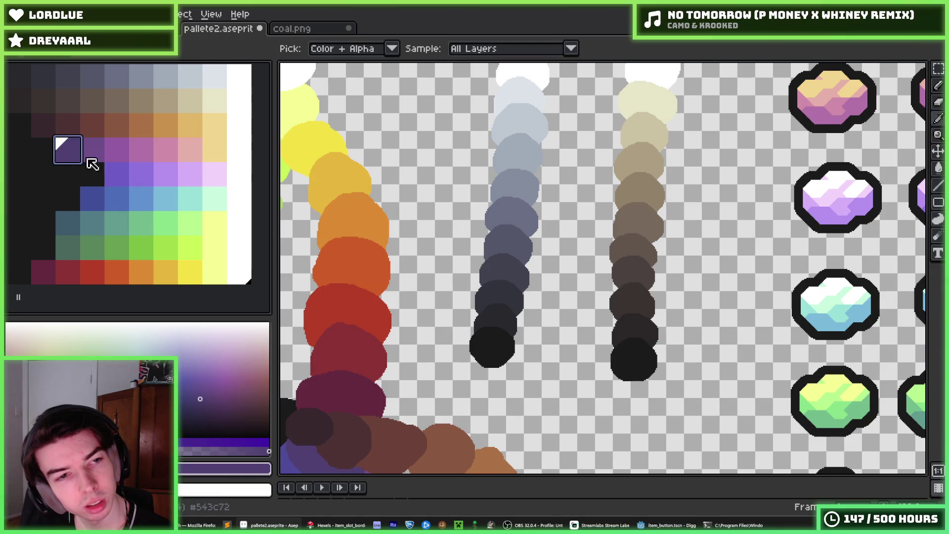
{"action": "left_click", "coordinate": [98, 155]}
{"action": "left_click", "coordinate": [101, 196]}
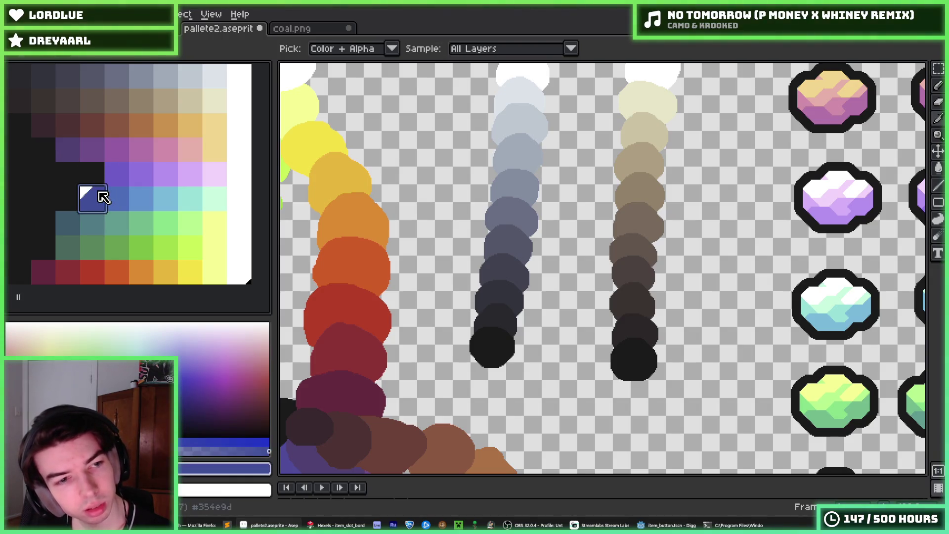
{"action": "left_click", "coordinate": [78, 227]}
- Compare the teal swatch with the swatch below it
{"action": "left_click", "coordinate": [70, 248]}
{"action": "left_click", "coordinate": [64, 231]}
{"action": "left_click", "coordinate": [69, 242]}
{"action": "left_click", "coordinate": [73, 225]}
{"action": "left_click", "coordinate": [74, 242]}
{"action": "left_click", "coordinate": [74, 221]}
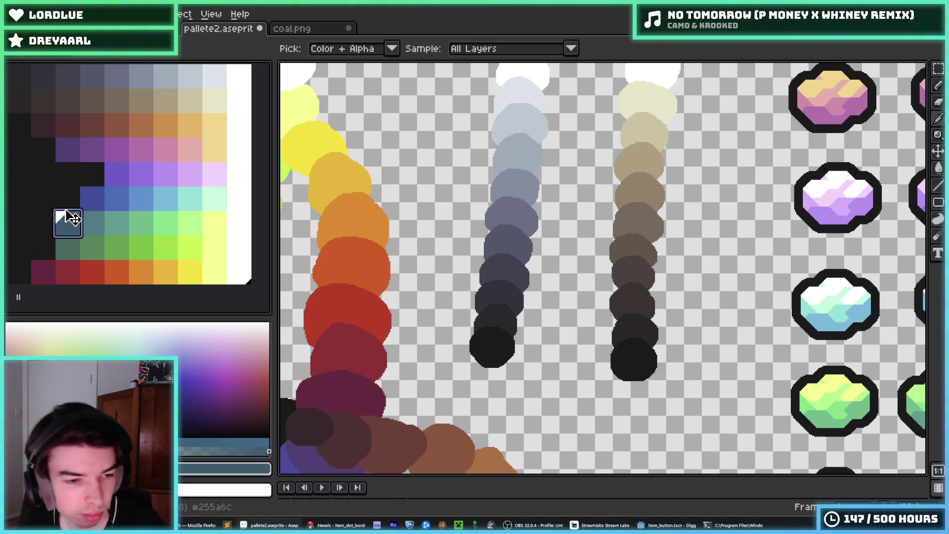
{"action": "left_click", "coordinate": [70, 240]}
{"action": "left_click", "coordinate": [73, 232]}
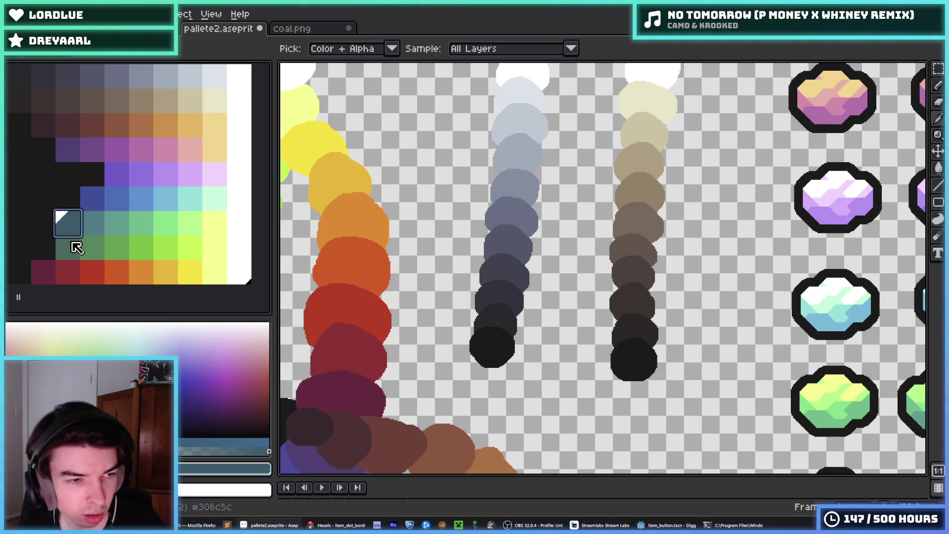
- Paste the teal colour into the chosen slot, then check neighbouring black and teal swatches
{"action": "left_click", "coordinate": [45, 255]}
{"action": "key", "text": "ctrl+v"}
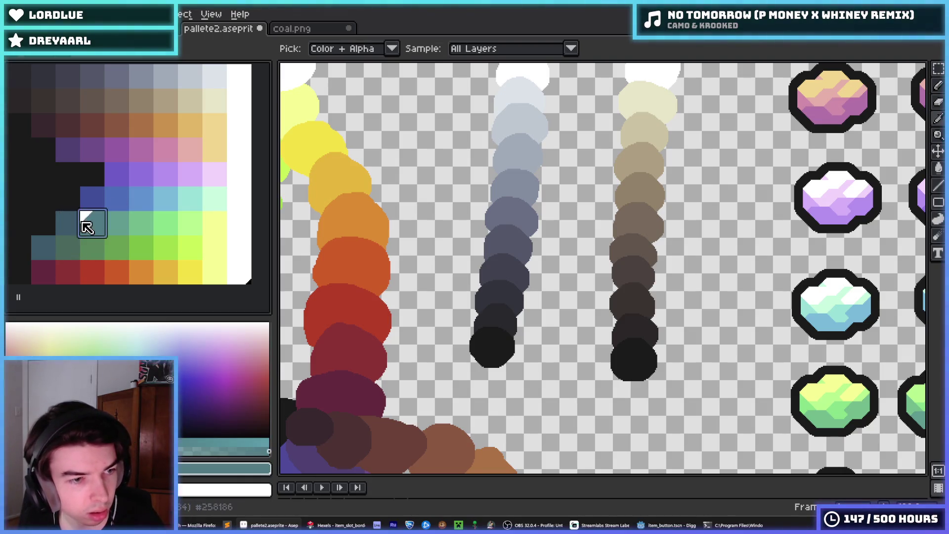
{"action": "left_click", "coordinate": [50, 199]}
{"action": "left_click", "coordinate": [68, 203]}
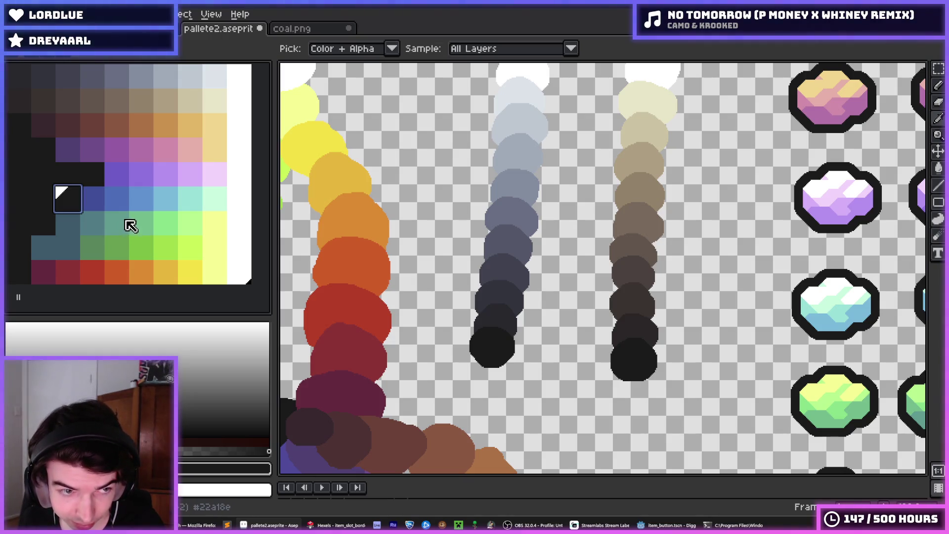
{"action": "left_click", "coordinate": [73, 231]}
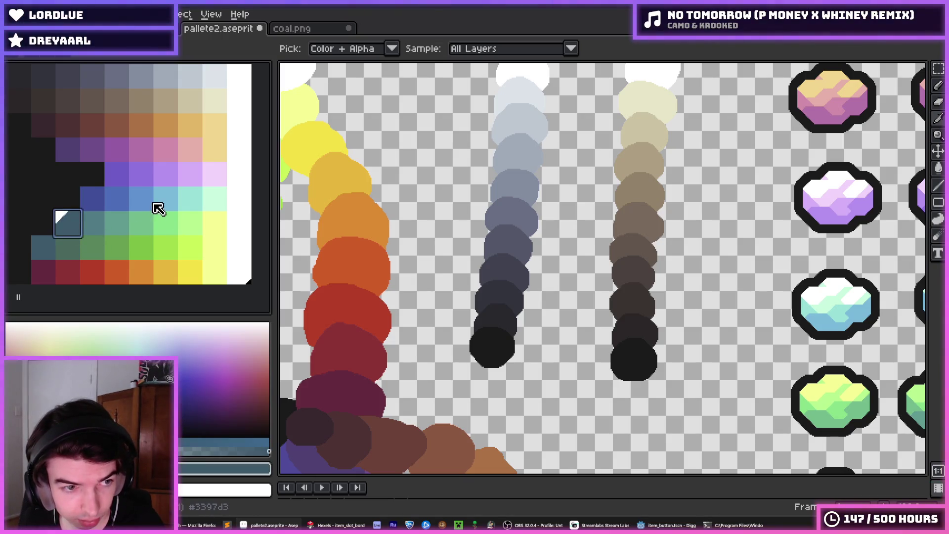
{"action": "left_click", "coordinate": [43, 249]}
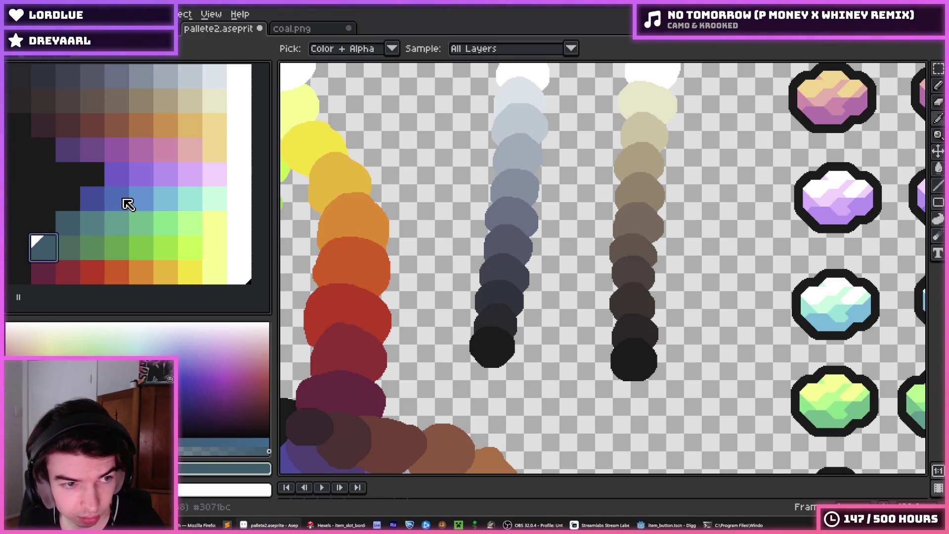
{"action": "left_click", "coordinate": [25, 224]}
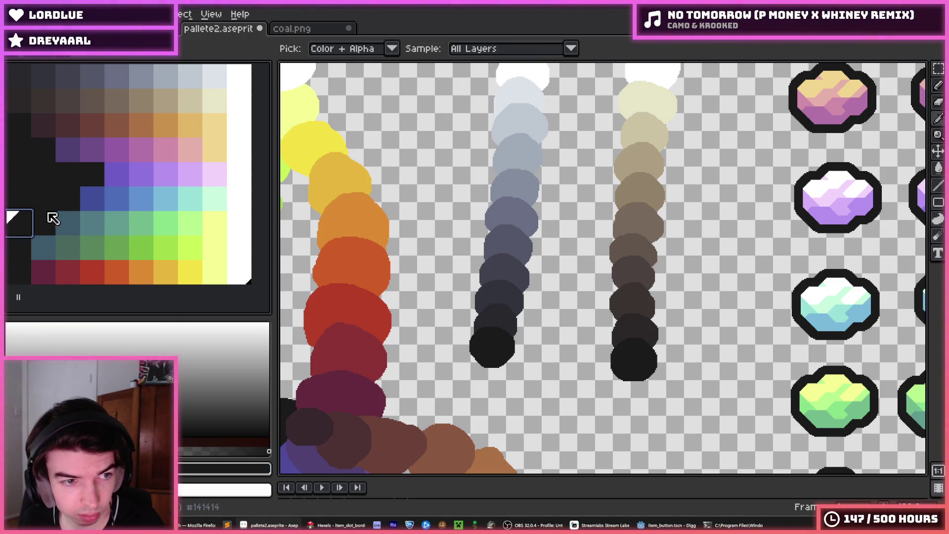
{"action": "left_click", "coordinate": [73, 247]}
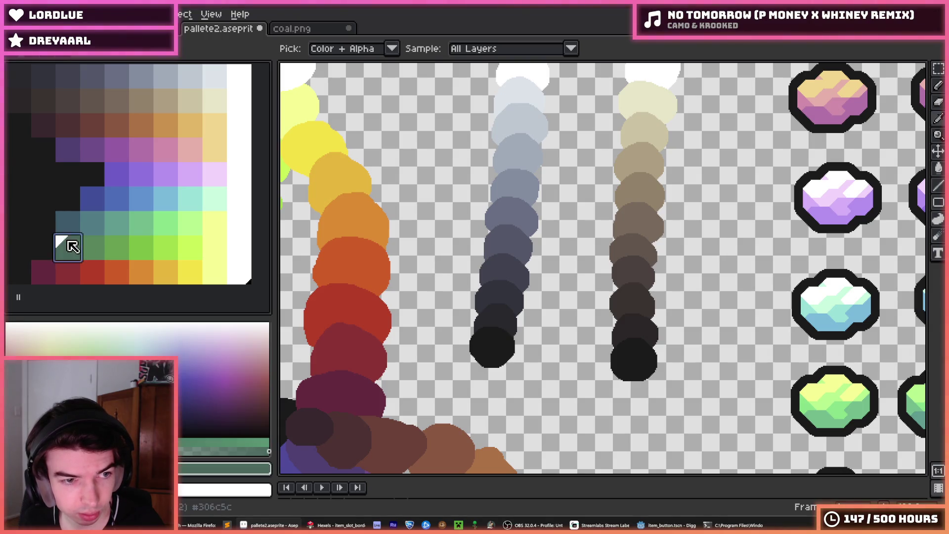
- Rearrange swatches near the teal entry and check greens #306c5c, #318958 and #41c531
{"action": "left_click", "coordinate": [101, 223]}
{"action": "left_click_drag", "start_coordinate": [114, 239], "coordinate": [64, 248]}
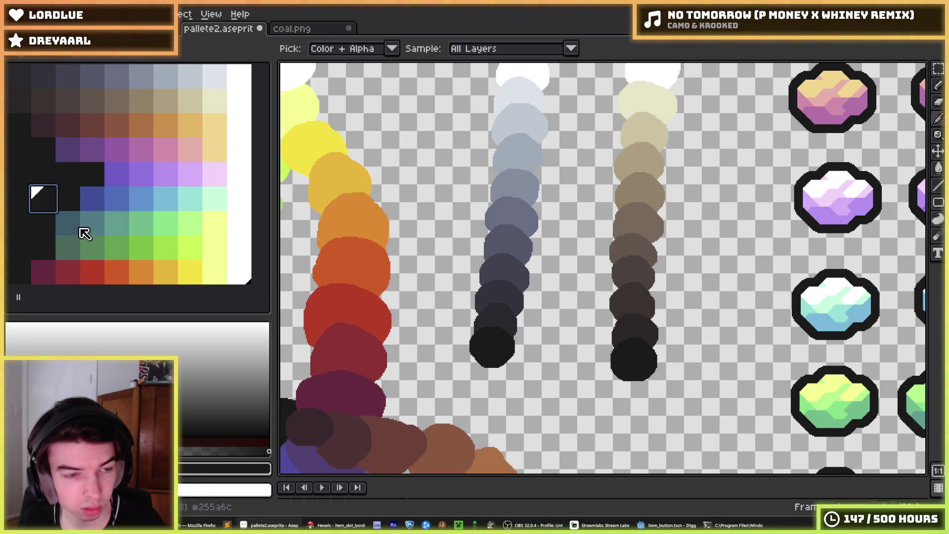
{"action": "left_click", "coordinate": [72, 250]}
{"action": "left_click", "coordinate": [95, 247]}
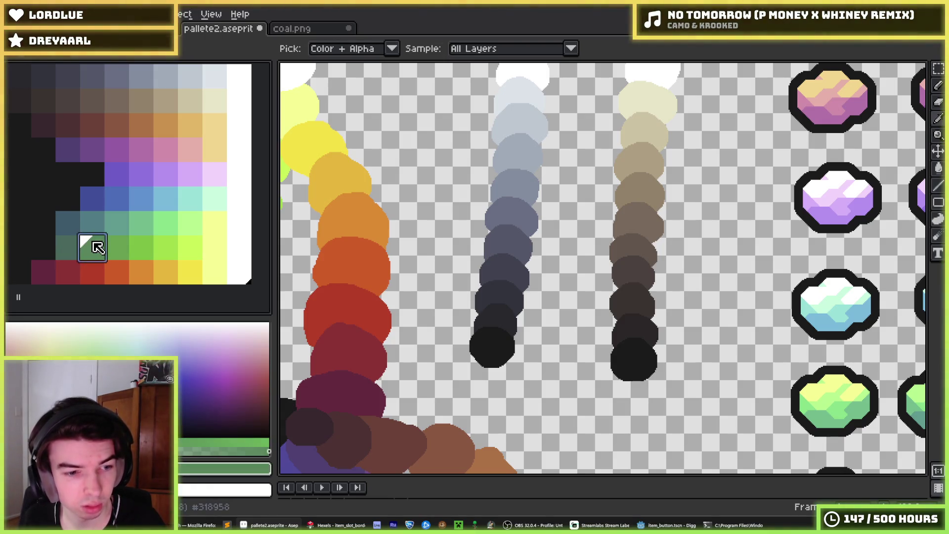
{"action": "left_click", "coordinate": [123, 246]}
{"action": "left_click", "coordinate": [62, 247]}
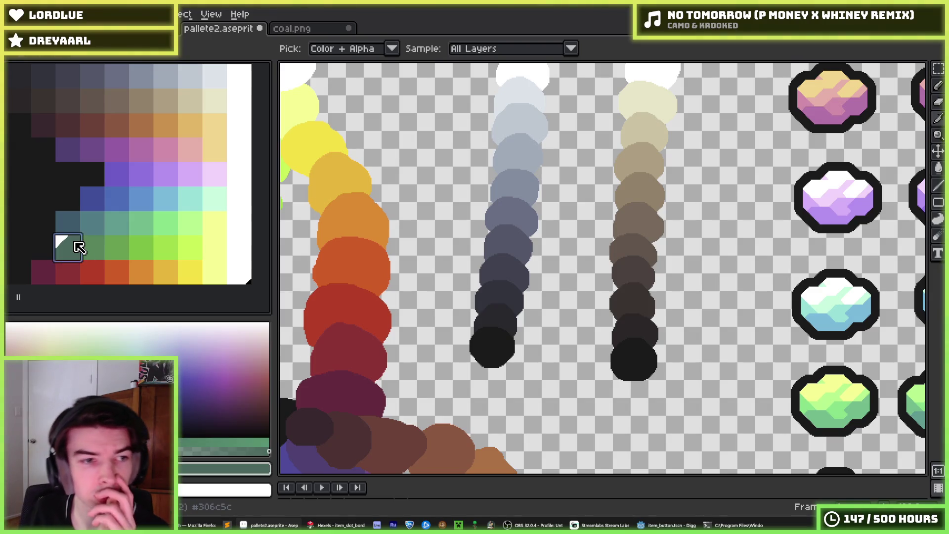
{"action": "left_click", "coordinate": [94, 248]}
{"action": "left_click", "coordinate": [118, 255]}
{"action": "left_click", "coordinate": [98, 254]}
{"action": "left_click", "coordinate": [63, 250]}
{"action": "left_click", "coordinate": [94, 252]}
{"action": "left_click", "coordinate": [117, 252]}
- Step along the green row, then check the teal row above and near-black #141414
{"action": "left_click", "coordinate": [148, 255]}
{"action": "left_click", "coordinate": [173, 253]}
{"action": "left_click", "coordinate": [191, 250]}
{"action": "left_click", "coordinate": [170, 251]}
{"action": "left_click", "coordinate": [142, 250]}
{"action": "left_click", "coordinate": [119, 250]}
{"action": "left_click", "coordinate": [93, 250]}
{"action": "left_click", "coordinate": [68, 252]}
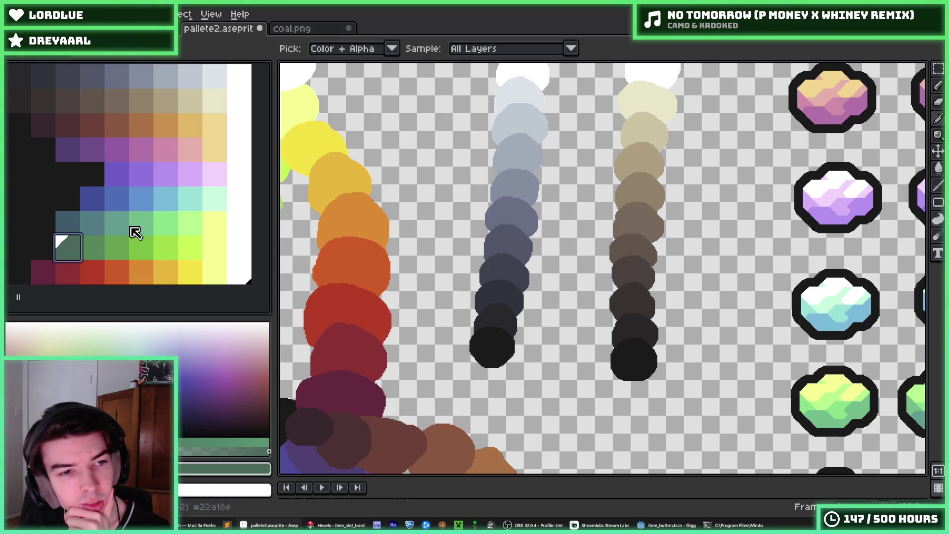
{"action": "left_click", "coordinate": [92, 223]}
{"action": "left_click", "coordinate": [115, 224]}
{"action": "left_click", "coordinate": [92, 224]}
{"action": "left_click", "coordinate": [62, 225]}
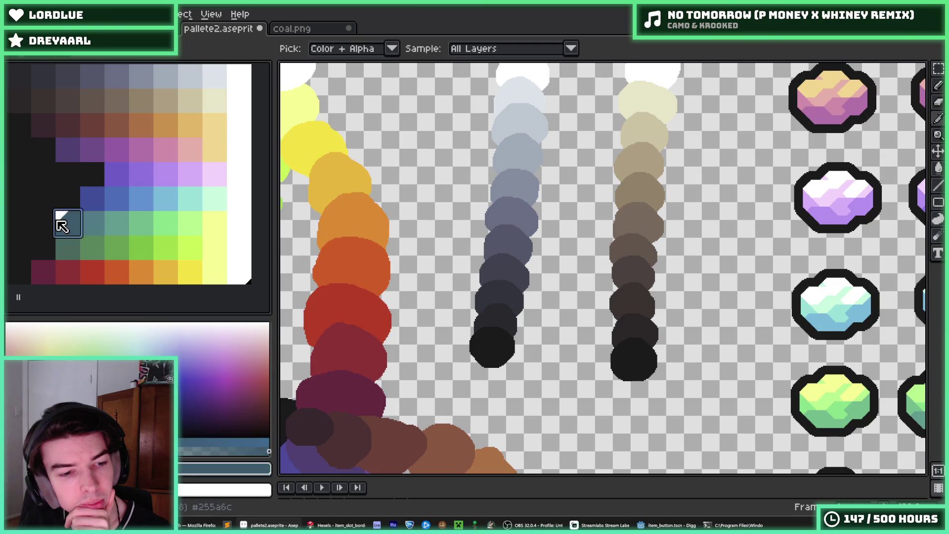
{"action": "left_click", "coordinate": [53, 246]}
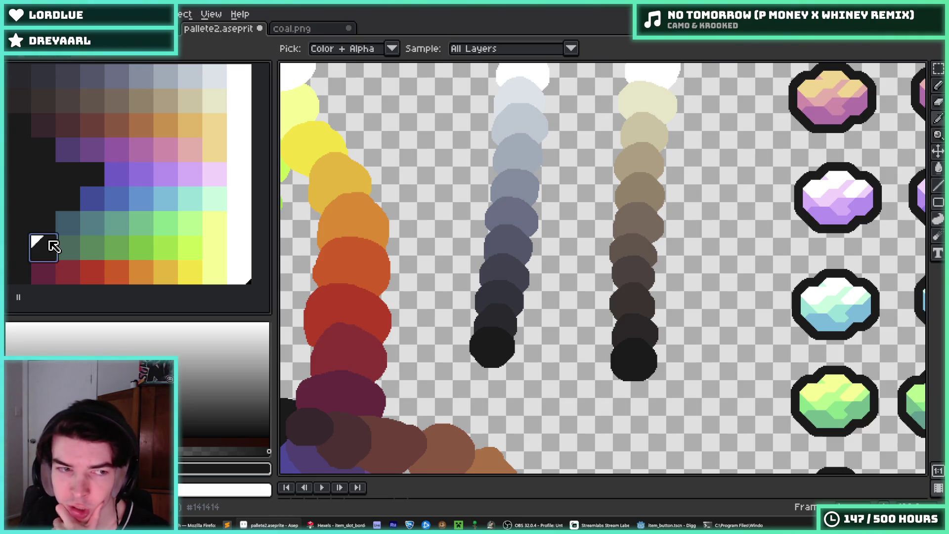
- Select the light-green-to-white block, then check the purple row's black slots, #dae4e9 and cream
{"action": "mouse_move", "coordinate": [238, 271]}
{"action": "left_mouse_down"}
{"action": "mouse_move", "coordinate": [168, 231]}
{"action": "mouse_move", "coordinate": [64, 144]}
{"action": "mouse_move", "coordinate": [20, 100]}
{"action": "mouse_move", "coordinate": [17, 81]}
{"action": "left_mouse_up"}
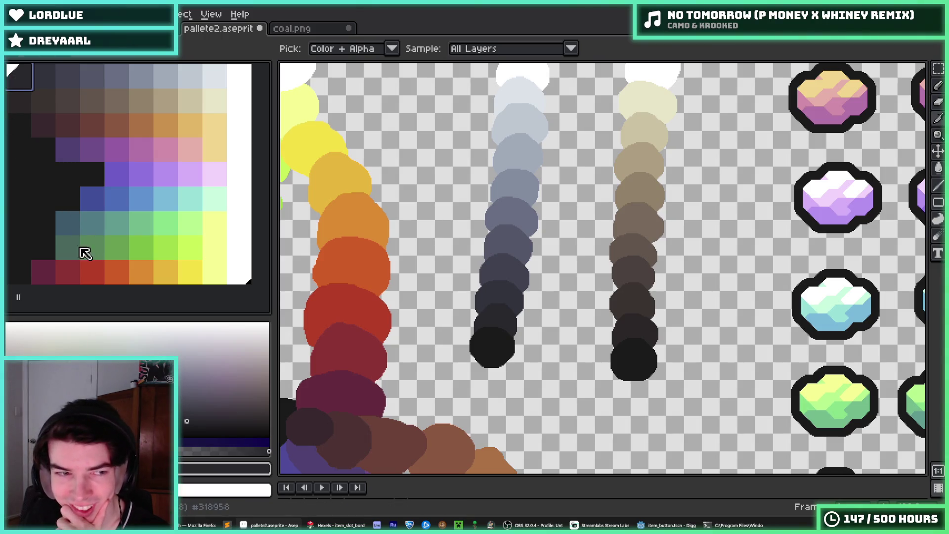
{"action": "left_click", "coordinate": [53, 227]}
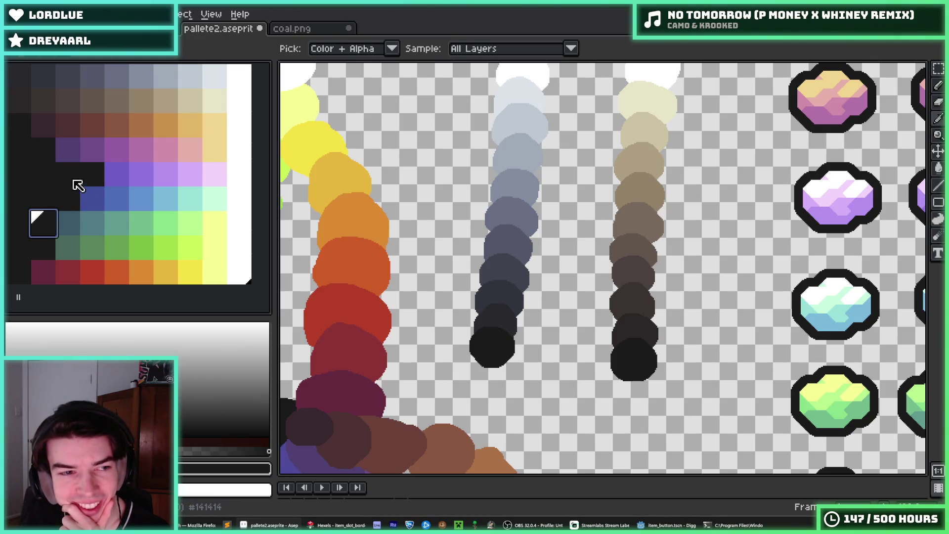
{"action": "left_click", "coordinate": [92, 174]}
{"action": "left_click", "coordinate": [68, 173]}
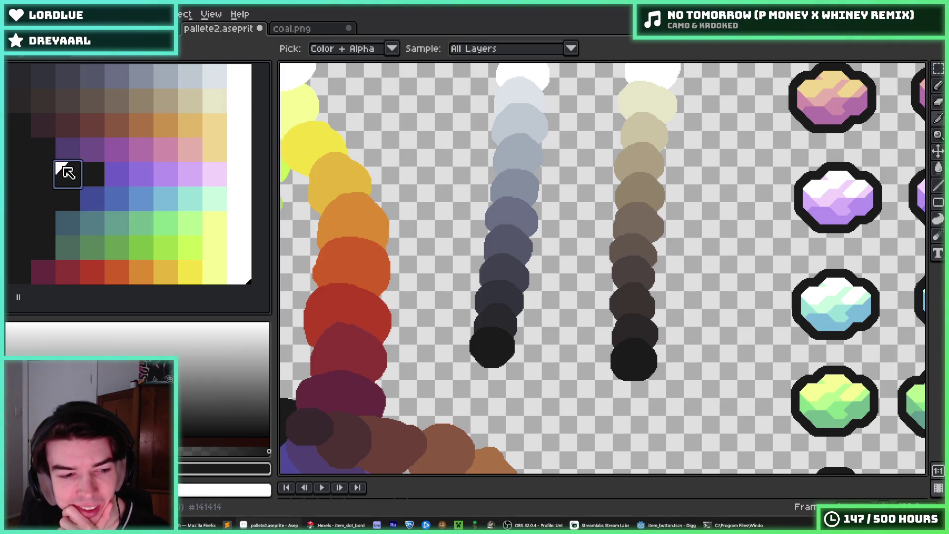
{"action": "left_click", "coordinate": [91, 175]}
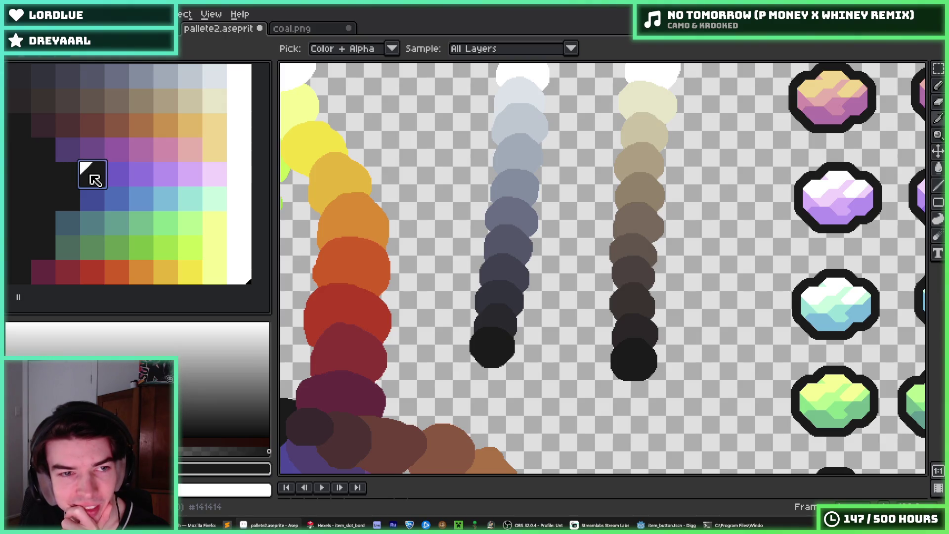
{"action": "left_click", "coordinate": [216, 85]}
{"action": "left_click", "coordinate": [214, 102]}
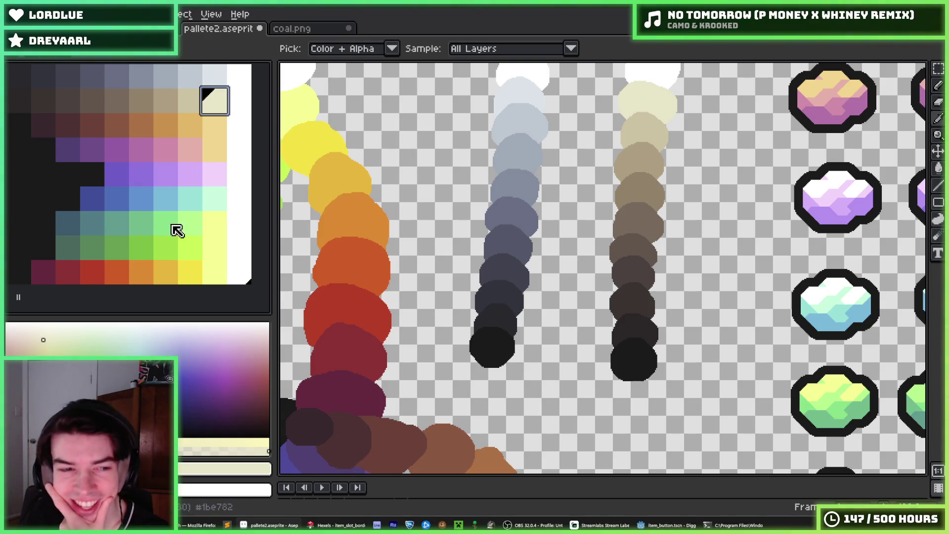
- Check the black filler swatches against dark swatches #3d1f2a and #543c72
{"action": "left_click", "coordinate": [55, 211]}
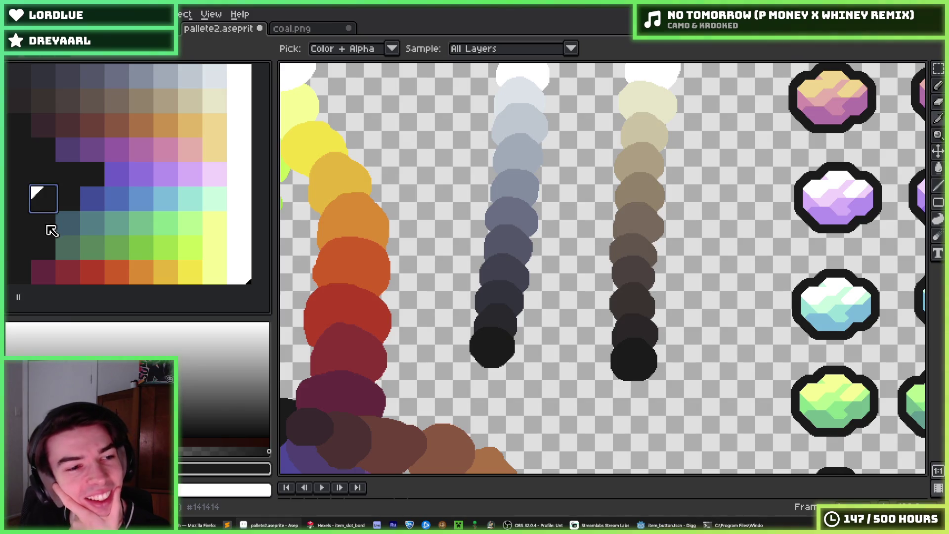
{"action": "left_click", "coordinate": [52, 176]}
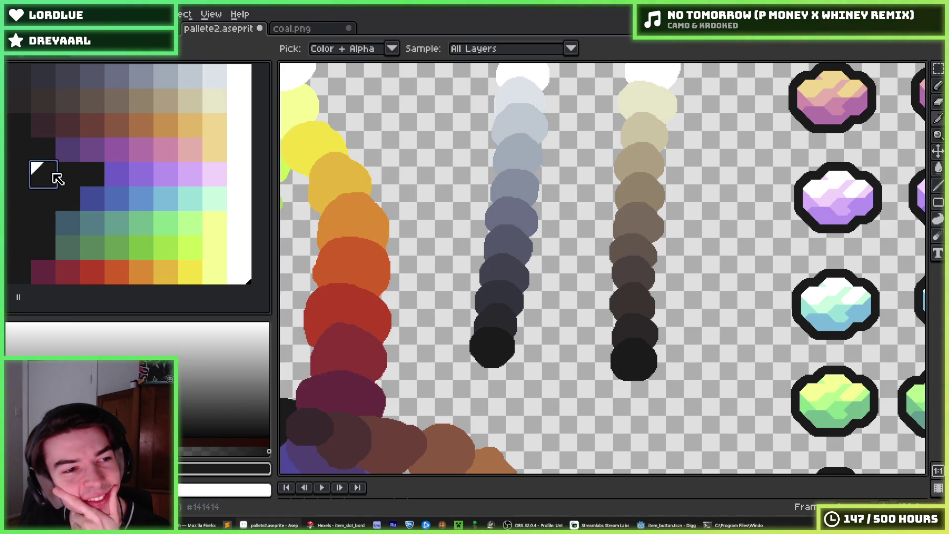
{"action": "left_click", "coordinate": [43, 134]}
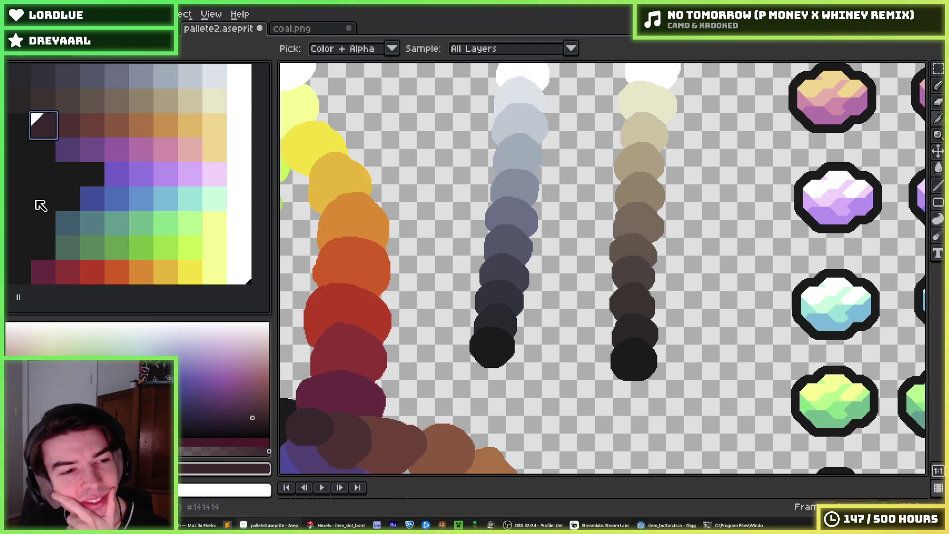
{"action": "left_click", "coordinate": [70, 174]}
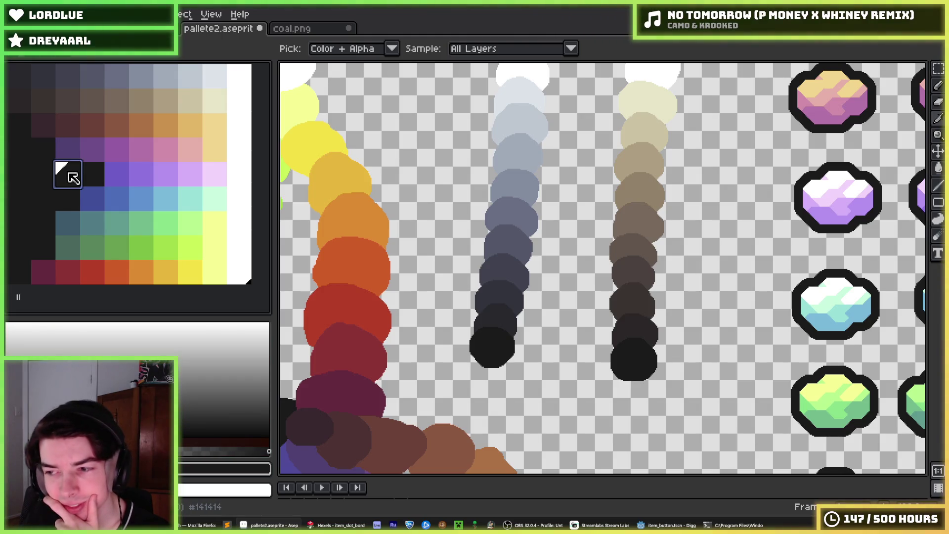
{"action": "left_click", "coordinate": [71, 155]}
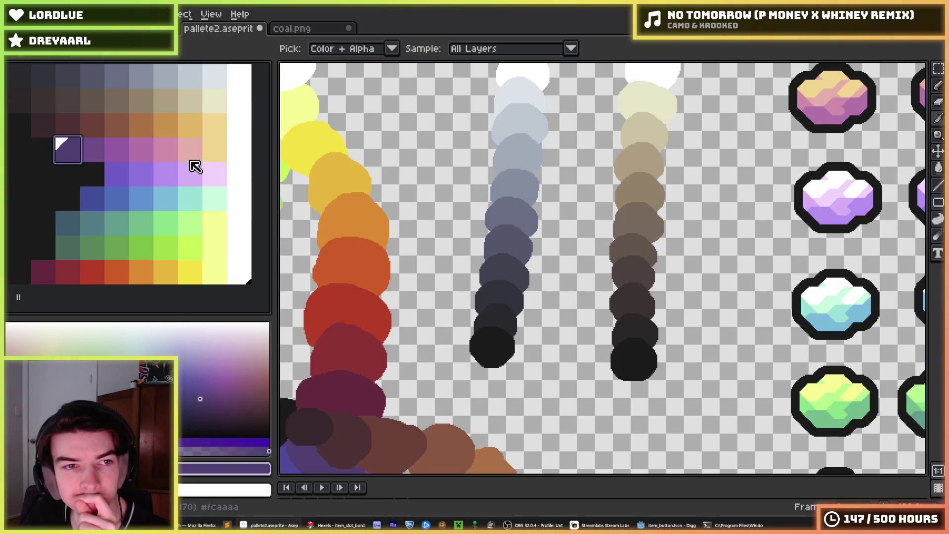
{"action": "left_click", "coordinate": [62, 174]}
- Drag swatches to pad the purple and green rows with black, then save pallete2.aseprite
{"action": "mouse_move", "coordinate": [62, 174]}
{"action": "left_mouse_down"}
{"action": "mouse_move", "coordinate": [72, 149]}
{"action": "mouse_move", "coordinate": [91, 149]}
{"action": "mouse_move", "coordinate": [20, 175]}
{"action": "left_mouse_up"}
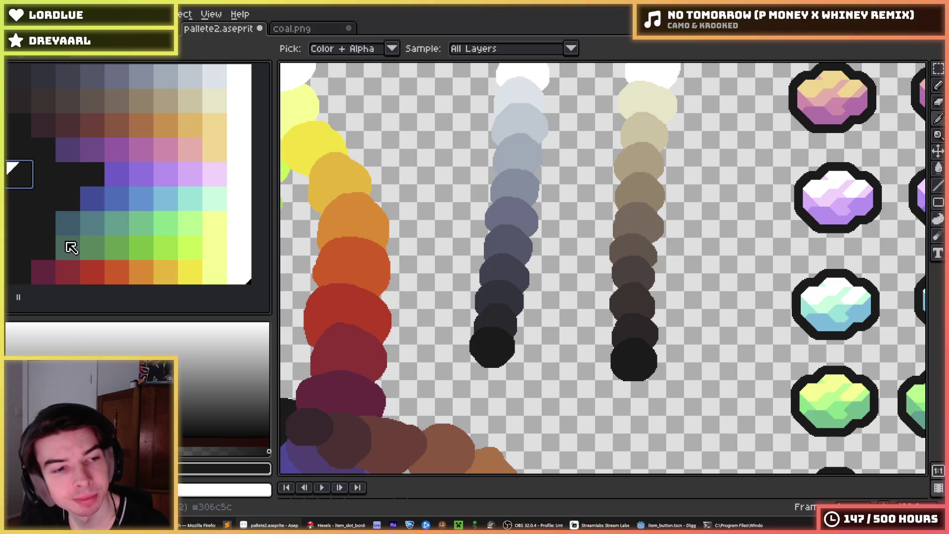
{"action": "left_click_drag", "start_coordinate": [70, 247], "coordinate": [63, 203]}
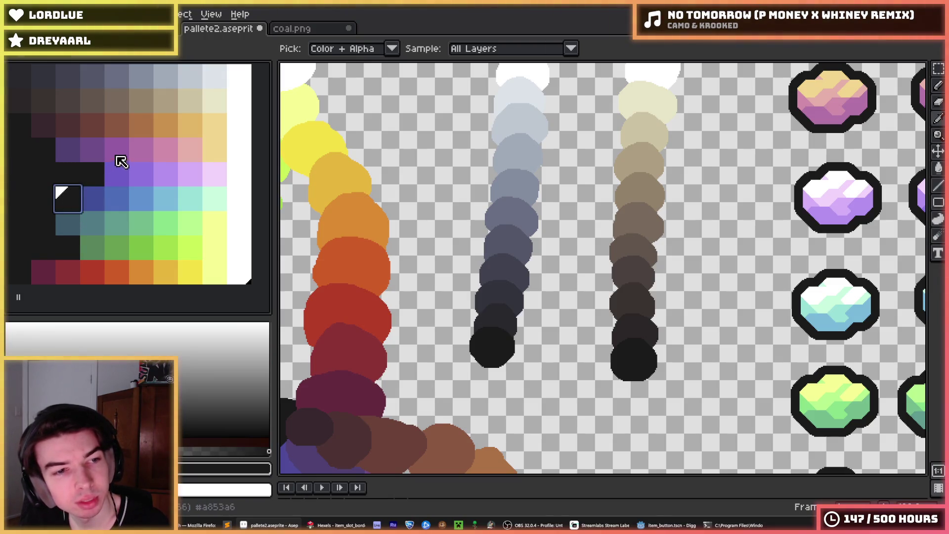
{"action": "left_click", "coordinate": [43, 202]}
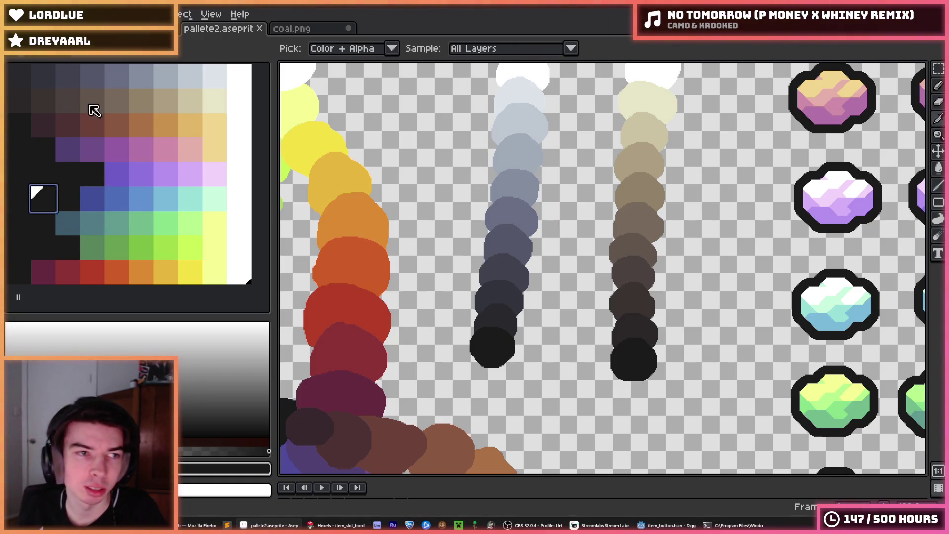
{"action": "key", "text": "ctrl+s"}
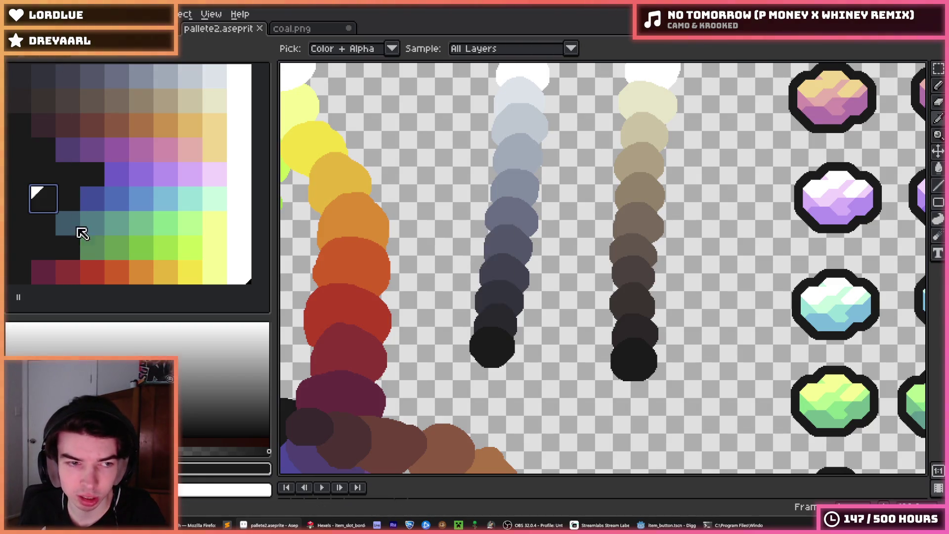
{"action": "scroll", "coordinate": [545, 236], "scroll_direction": "down", "scroll_amount": 2}
{"action": "scroll", "coordinate": [548, 239], "scroll_direction": "down", "scroll_amount": 1}
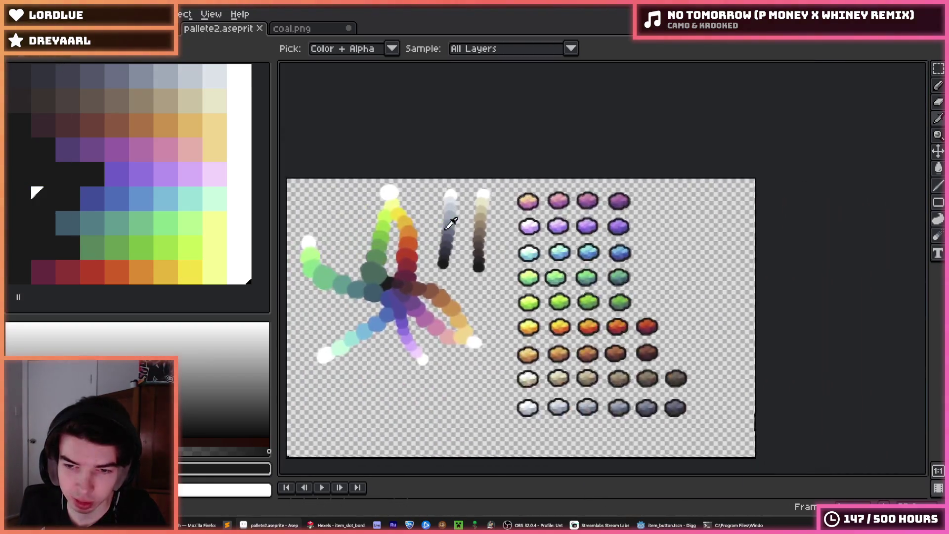
- Move the dark-teal and black swatches to a new palette slot, checking green #318958 and teal #255a6c
{"action": "scroll", "coordinate": [559, 257], "scroll_direction": "up", "scroll_amount": 3}
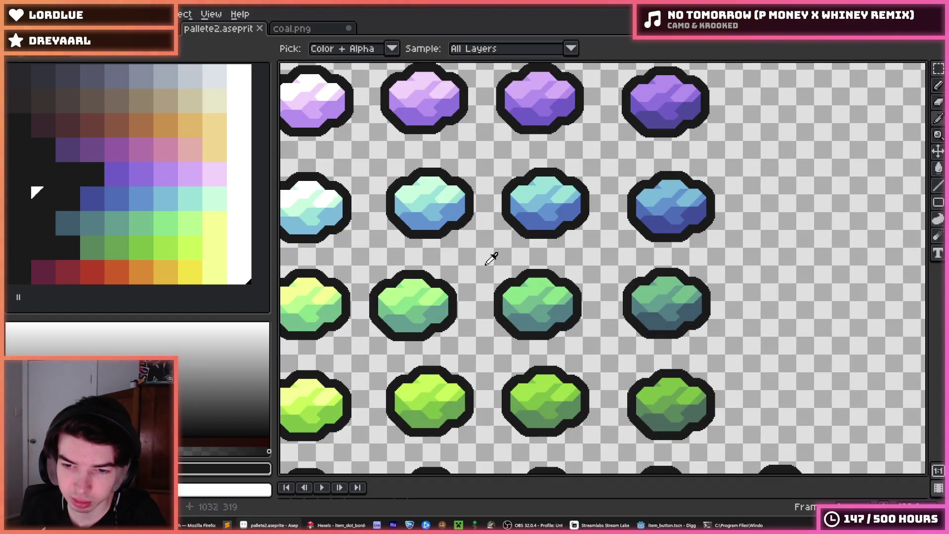
{"action": "left_click_drag", "start_coordinate": [480, 256], "coordinate": [515, 256]}
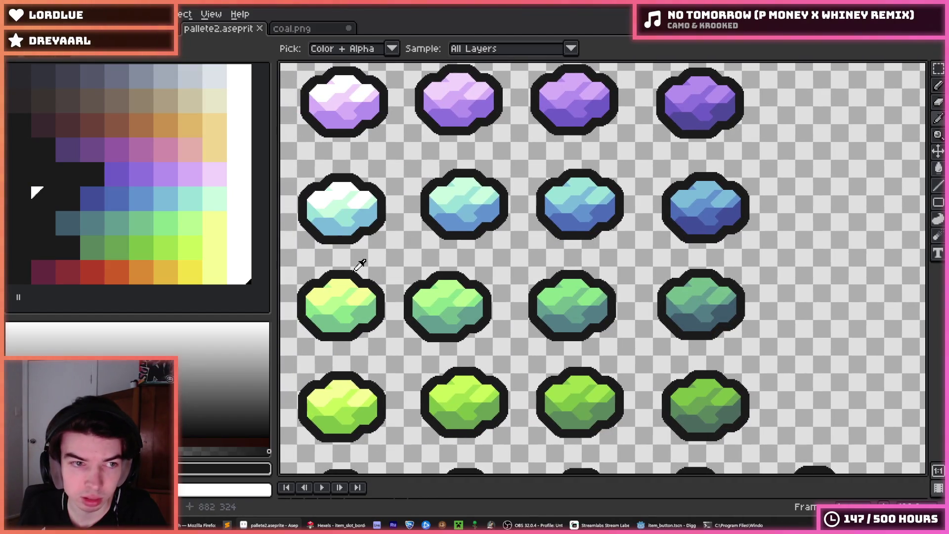
{"action": "left_click_drag", "start_coordinate": [361, 262], "coordinate": [443, 258]}
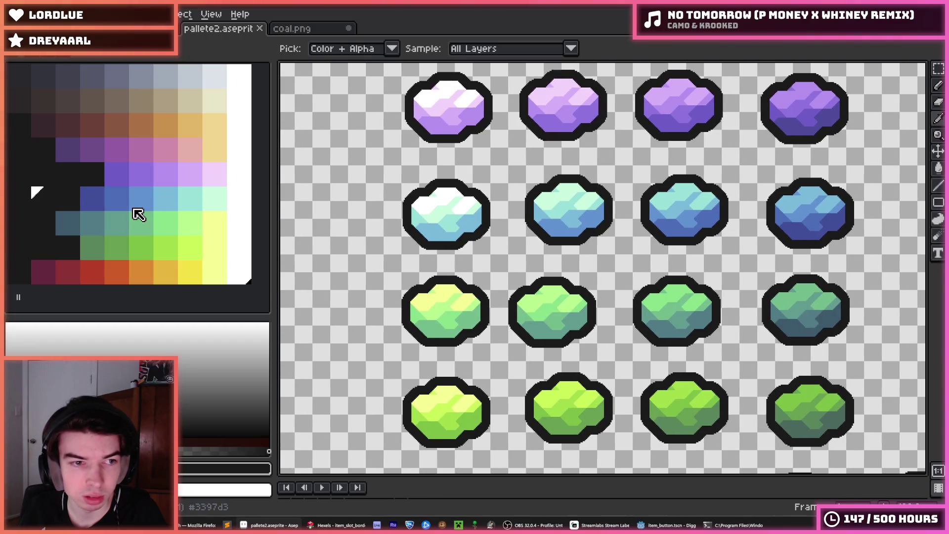
{"action": "mouse_move", "coordinate": [70, 225]}
{"action": "left_mouse_down"}
{"action": "mouse_move", "coordinate": [69, 242]}
{"action": "mouse_move", "coordinate": [43, 199]}
{"action": "left_mouse_up"}
{"action": "left_click", "coordinate": [94, 252]}
{"action": "left_click", "coordinate": [66, 252]}
{"action": "left_click", "coordinate": [99, 254]}
{"action": "left_click", "coordinate": [74, 253]}
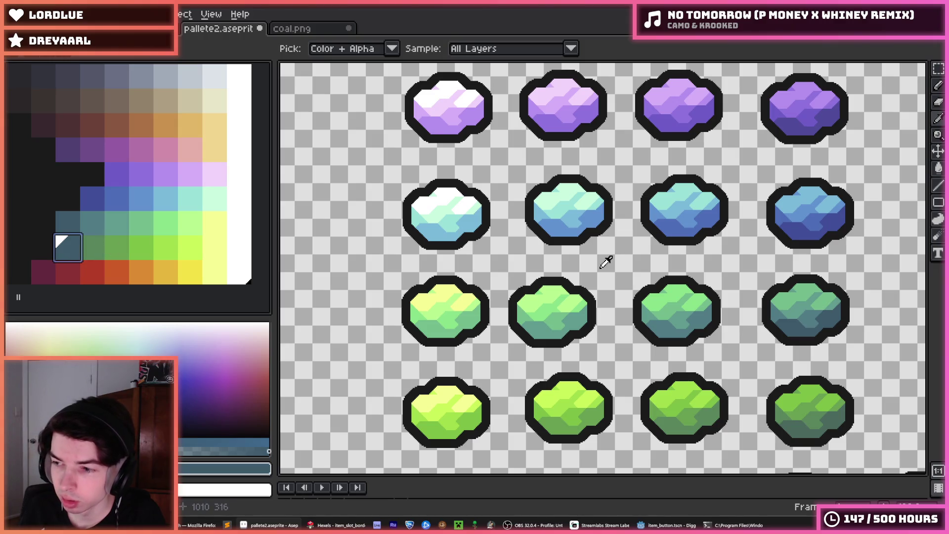
- Save pallete2.aseprite and bring Godot's item_button.gd script editor to the front
{"action": "scroll", "coordinate": [613, 252], "scroll_direction": "down", "scroll_amount": 2}
{"action": "left_click_drag", "start_coordinate": [640, 252], "coordinate": [696, 238]}
{"action": "key", "text": "ctrl+s"}
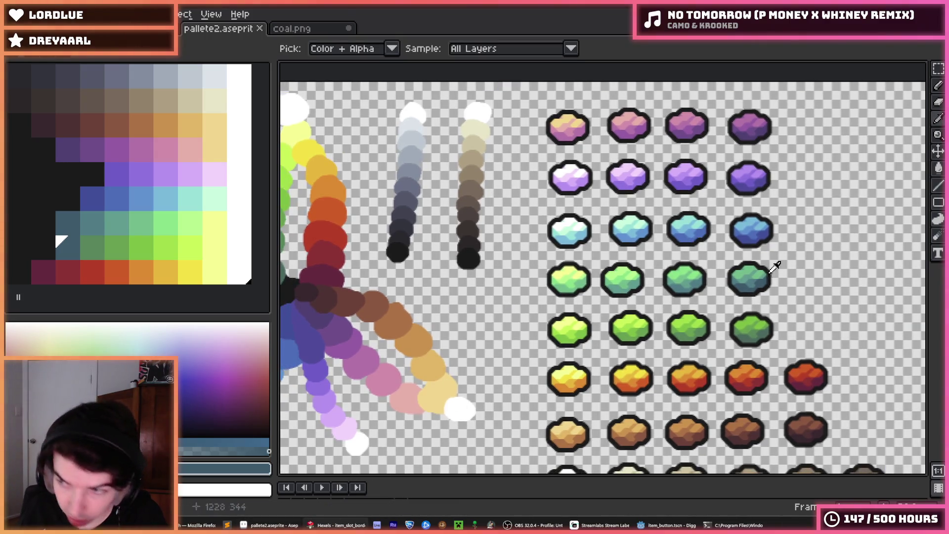
{"action": "left_click", "coordinate": [668, 525]}
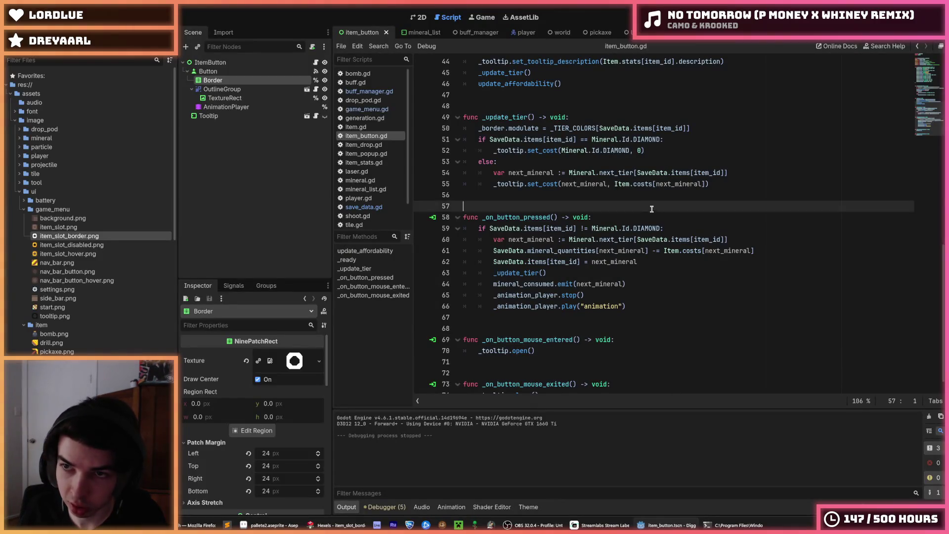
- Switch from item_button.gd to the game_menu scene and run the project with F5
{"action": "left_click", "coordinate": [664, 139]}
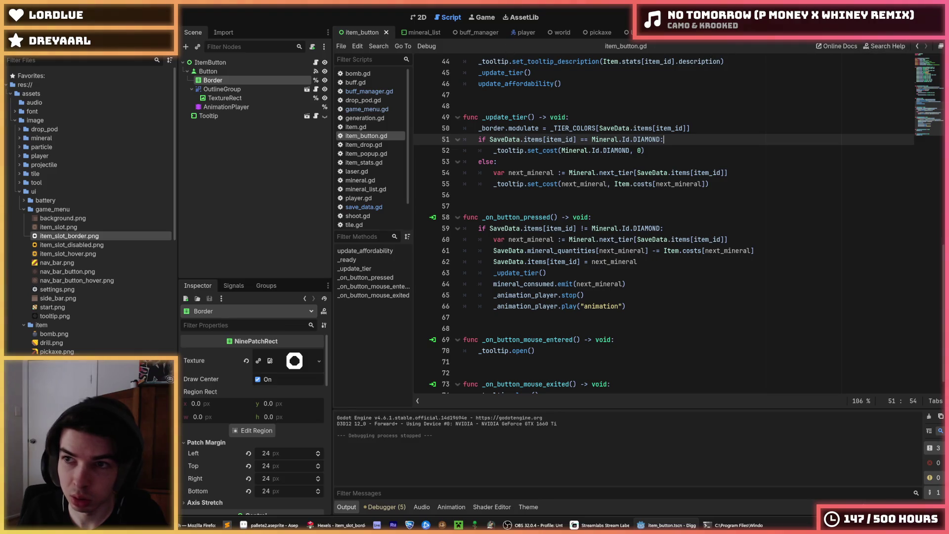
{"action": "key", "text": "ctrl+shift+Tab"}
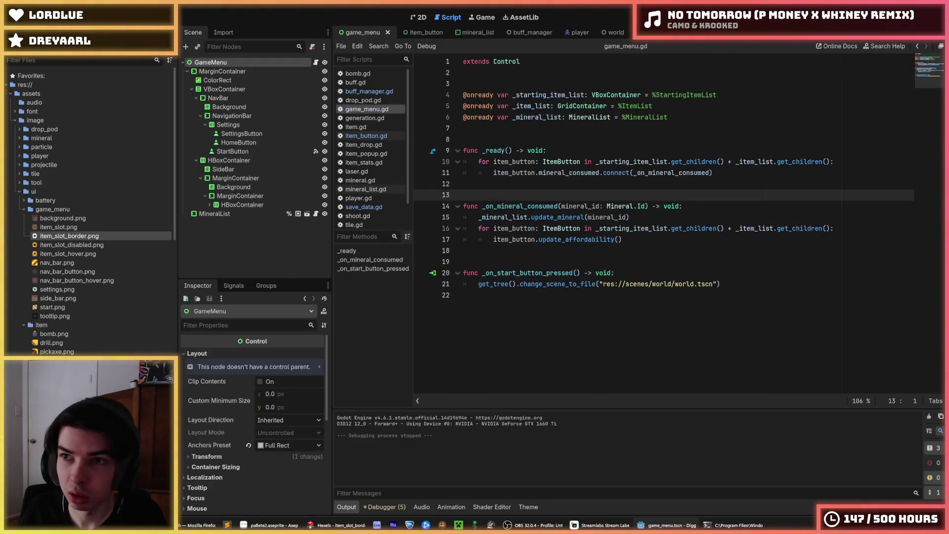
{"action": "key", "text": "F5"}
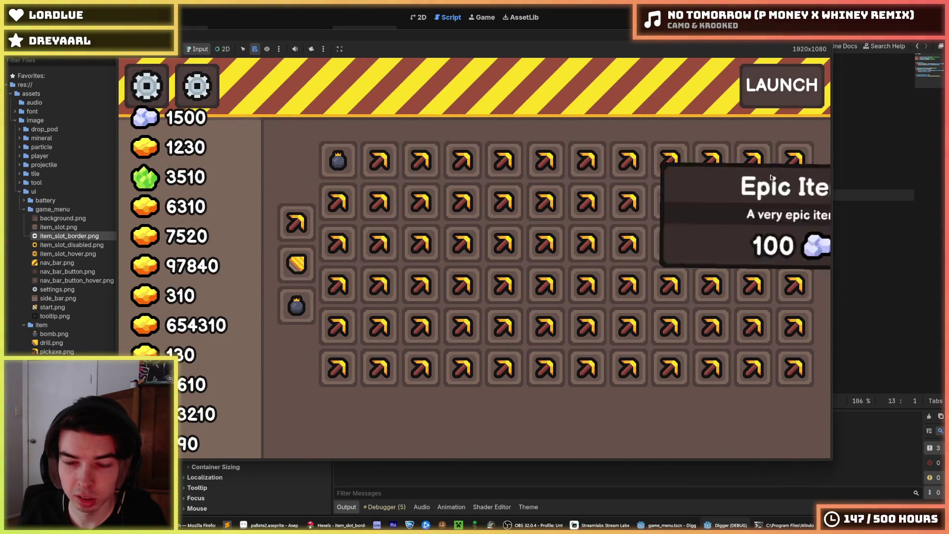
- Buy the Pickaxe upgrade repeatedly in the Digger item shop until gold reads 5910, 7020 and 97240
{"action": "left_click", "coordinate": [304, 229]}
{"action": "left_click", "coordinate": [305, 229]}
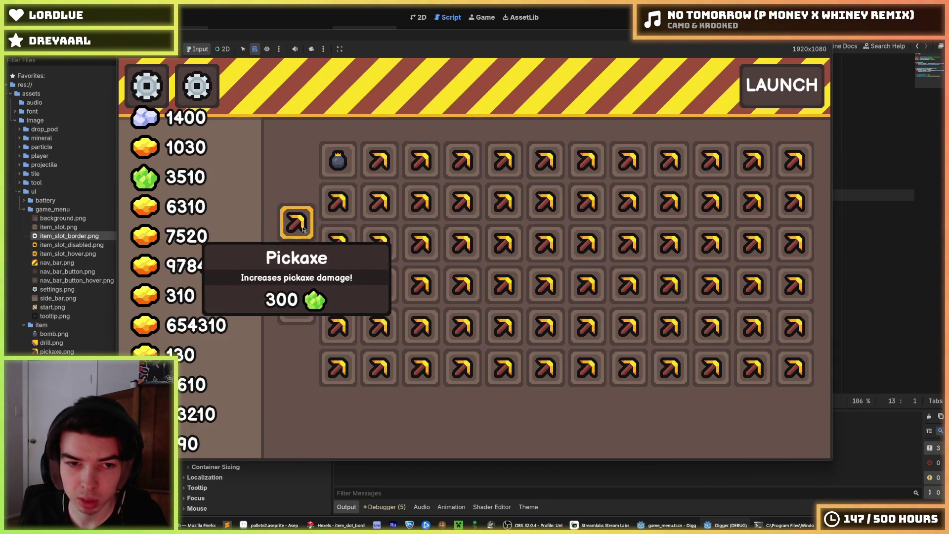
{"action": "left_click", "coordinate": [295, 229]}
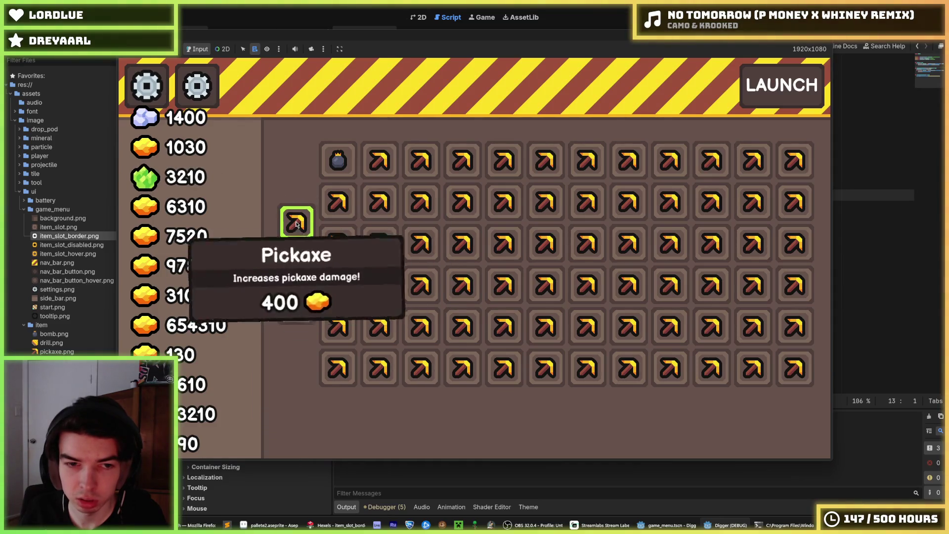
{"action": "left_click", "coordinate": [303, 227]}
{"action": "left_click", "coordinate": [297, 225]}
{"action": "left_click", "coordinate": [295, 227]}
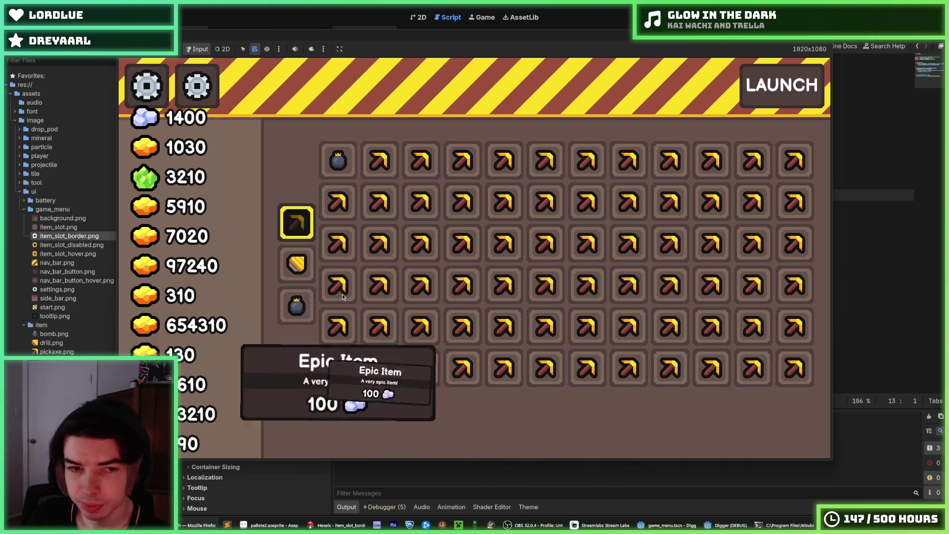
- Switch back to Aseprite and zoom in and out on the pallete2.aseprite colour sheet
{"action": "mouse_move", "coordinate": [481, 192]}
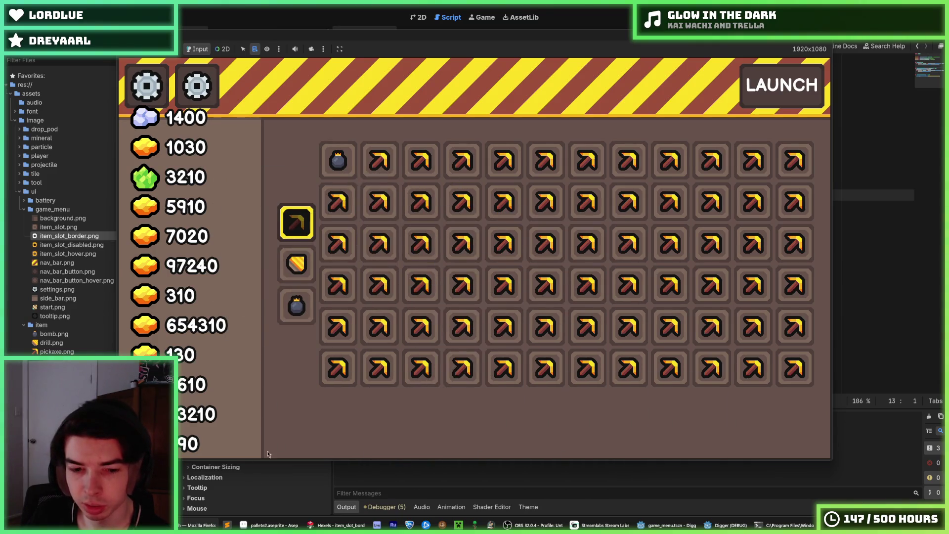
{"action": "mouse_move", "coordinate": [270, 526]}
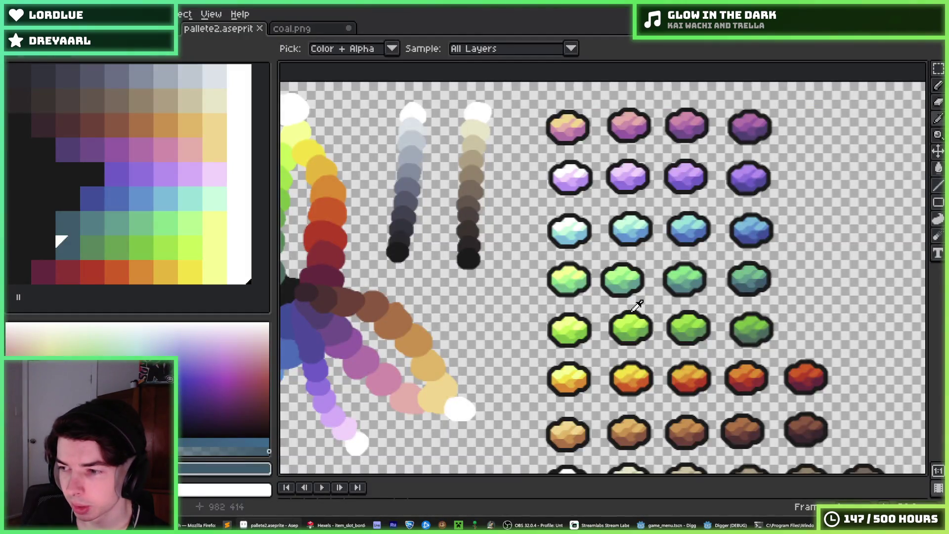
{"action": "scroll", "coordinate": [483, 304], "scroll_direction": "down", "scroll_amount": 4}
{"action": "scroll", "coordinate": [543, 314], "scroll_direction": "up", "scroll_amount": 2}
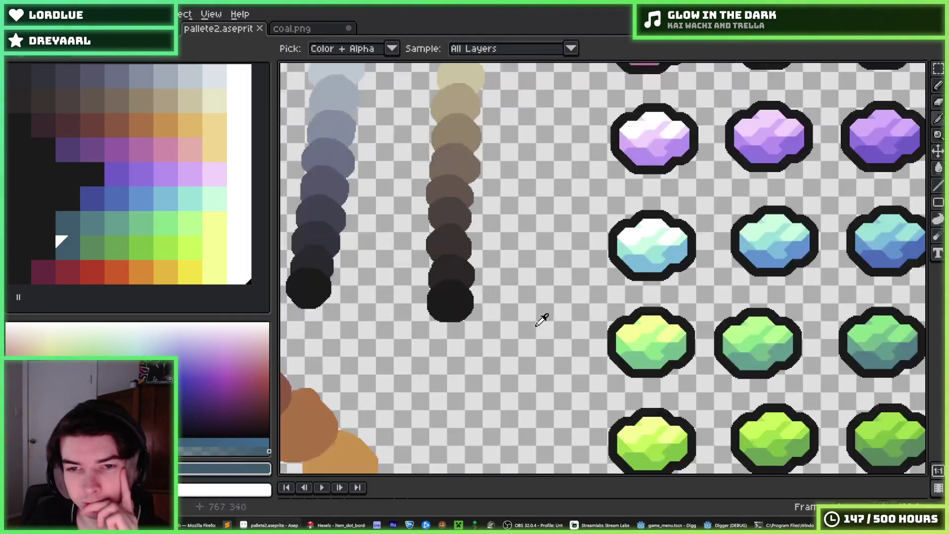
{"action": "scroll", "coordinate": [668, 304], "scroll_direction": "down", "scroll_amount": 1}
{"action": "scroll", "coordinate": [632, 306], "scroll_direction": "down", "scroll_amount": 1}
{"action": "scroll", "coordinate": [627, 291], "scroll_direction": "up", "scroll_amount": 3}
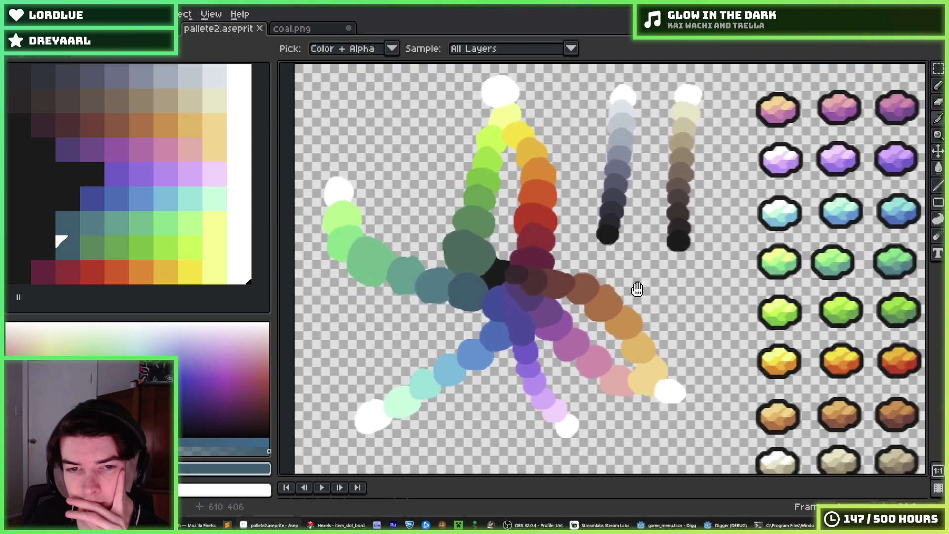
{"action": "scroll", "coordinate": [570, 314], "scroll_direction": "down", "scroll_amount": 2}
{"action": "scroll", "coordinate": [476, 354], "scroll_direction": "down", "scroll_amount": 1}
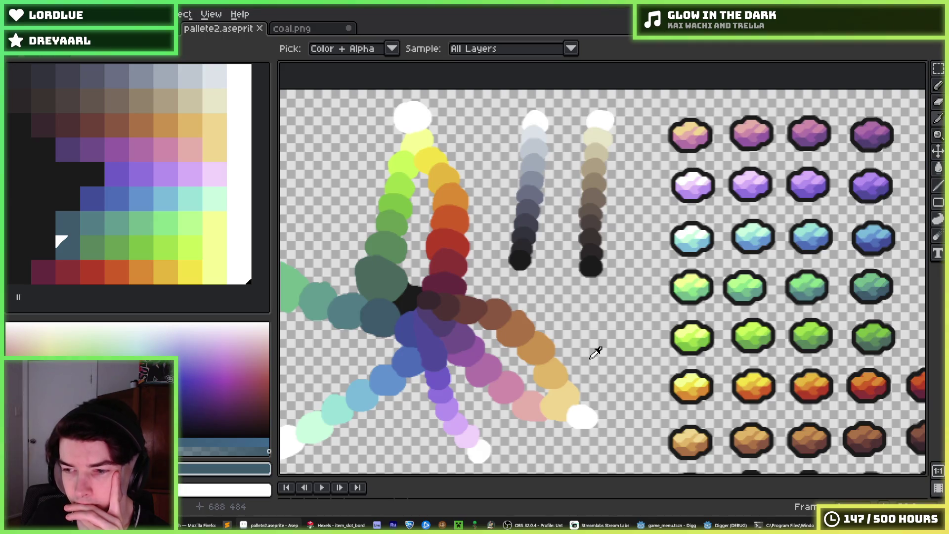
- Pan across the colour strokes, glance at Godot's script editor, and return to Aseprite
{"action": "left_click_drag", "start_coordinate": [596, 352], "coordinate": [626, 342]}
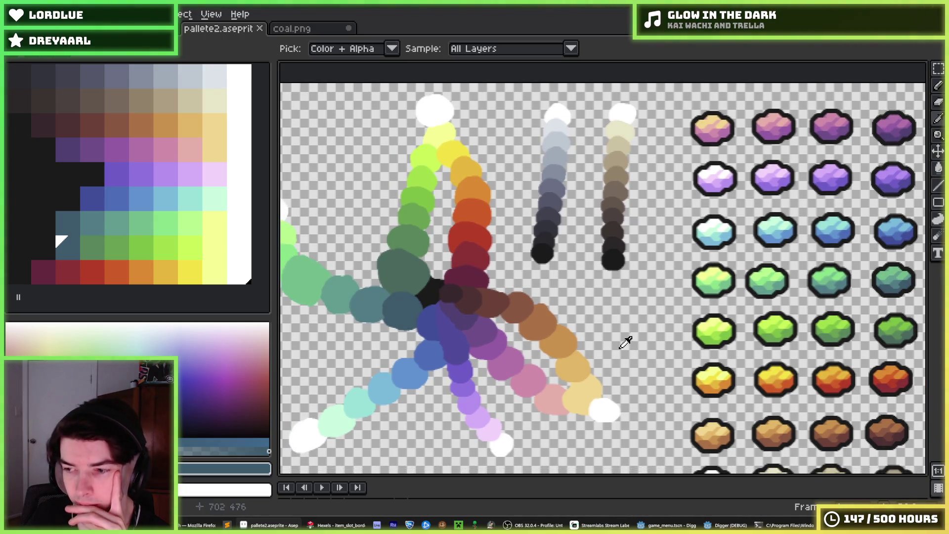
{"action": "left_click_drag", "start_coordinate": [573, 356], "coordinate": [636, 344]}
{"action": "left_click", "coordinate": [668, 525]}
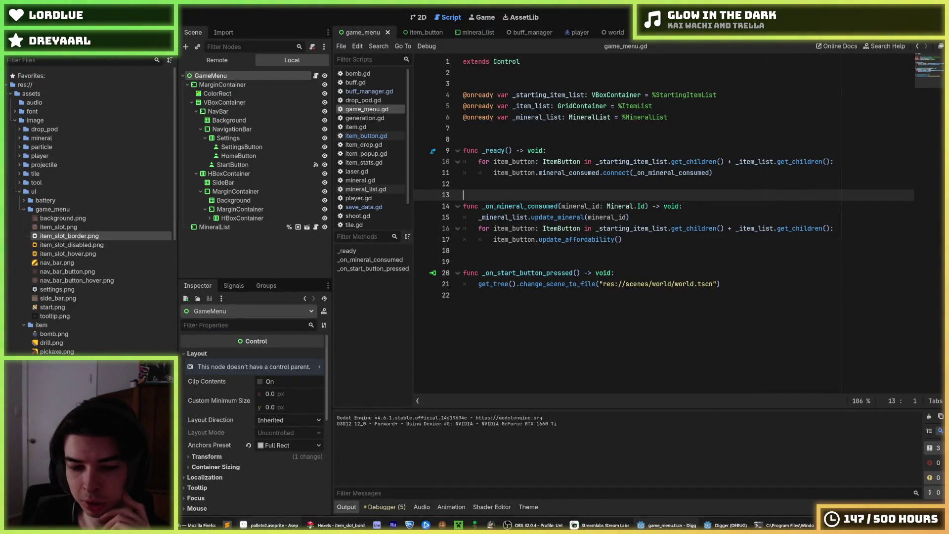
{"action": "left_click", "coordinate": [271, 525]}
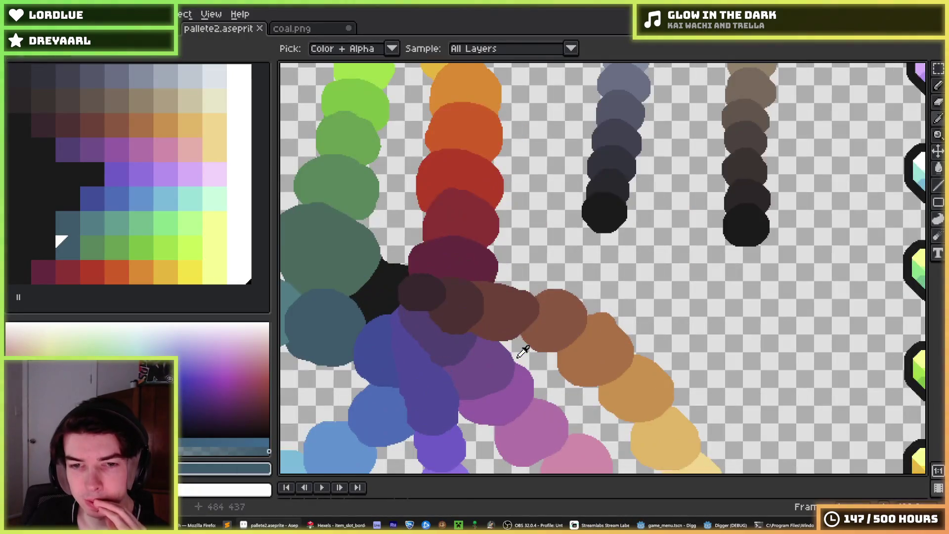
- Reorder the black and dark-blue palette entries, undoing and redoing the moves
{"action": "left_click_drag", "start_coordinate": [428, 318], "coordinate": [388, 328]}
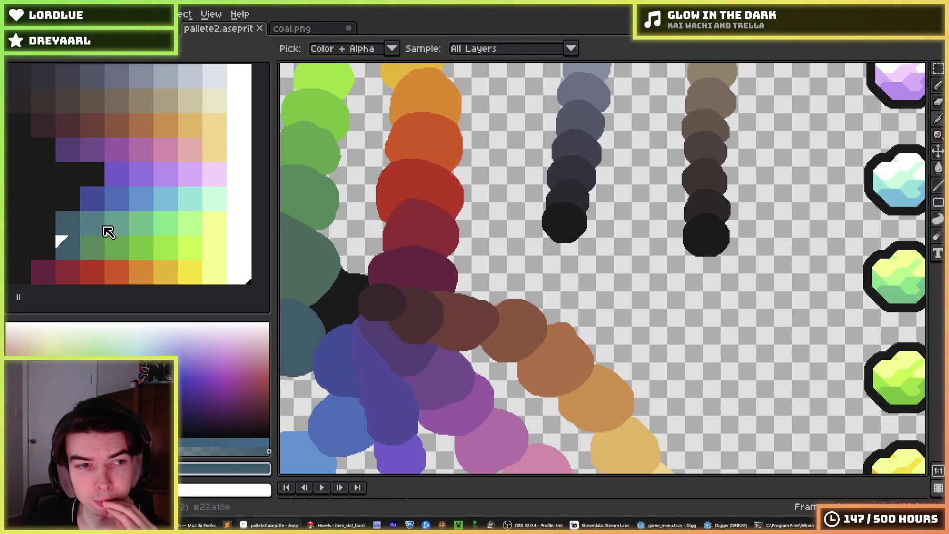
{"action": "left_click", "coordinate": [53, 208]}
{"action": "left_click", "coordinate": [39, 247]}
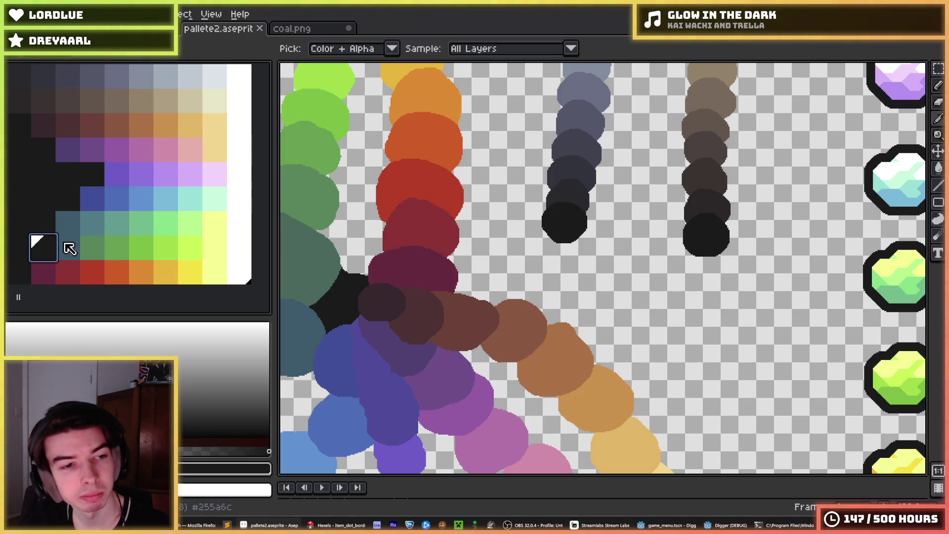
{"action": "mouse_move", "coordinate": [58, 247]}
{"action": "left_mouse_down"}
{"action": "mouse_move", "coordinate": [68, 198]}
{"action": "mouse_move", "coordinate": [60, 234]}
{"action": "mouse_move", "coordinate": [43, 223]}
{"action": "left_mouse_up"}
{"action": "left_click", "coordinate": [165, 215]}
{"action": "left_click", "coordinate": [98, 203]}
{"action": "left_click", "coordinate": [37, 170]}
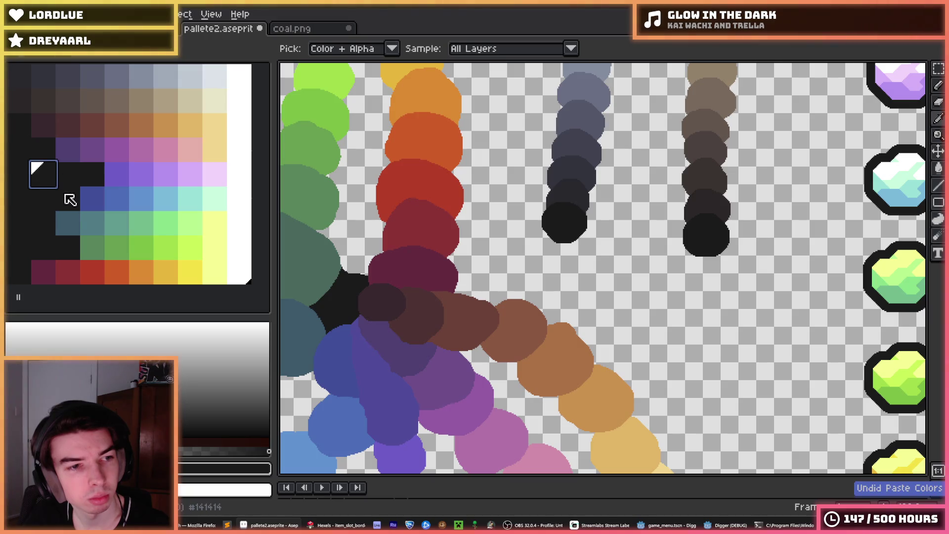
{"action": "key", "text": "ctrl+z"}
{"action": "key", "text": "ctrl+y"}
{"action": "key", "text": "ctrl+y"}
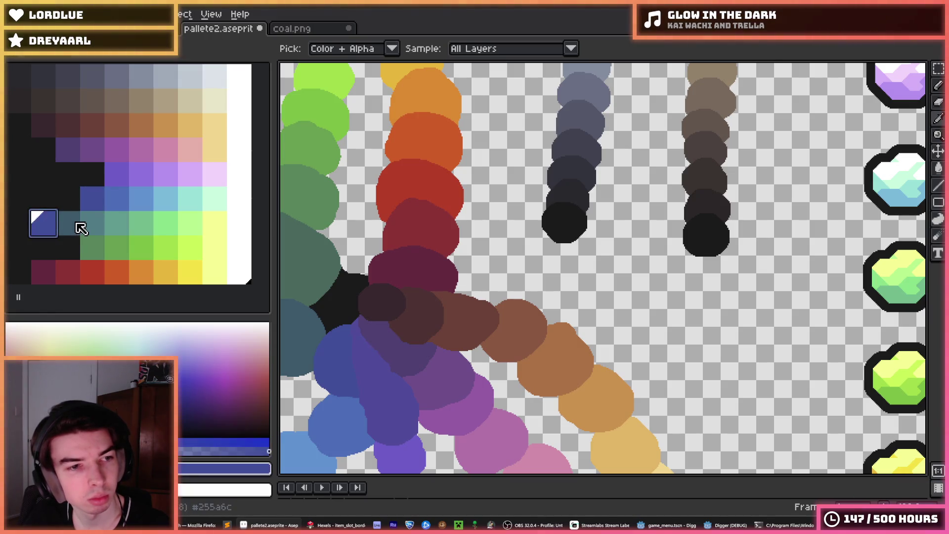
{"action": "left_click", "coordinate": [43, 179]}
{"action": "key", "text": "ctrl+z"}
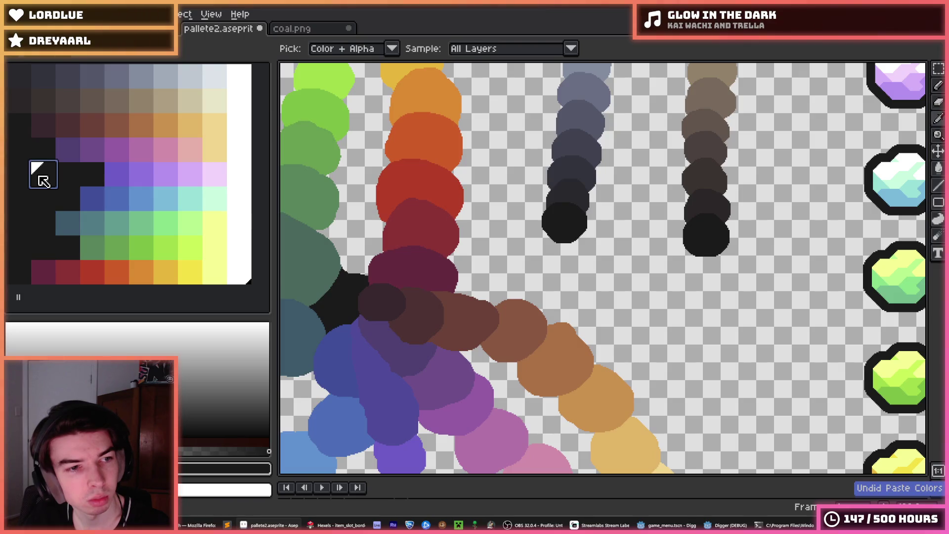
- Step through the green swatches, including bright green #78e133 and #1fc28a
{"action": "left_click", "coordinate": [94, 251]}
{"action": "left_click", "coordinate": [124, 207]}
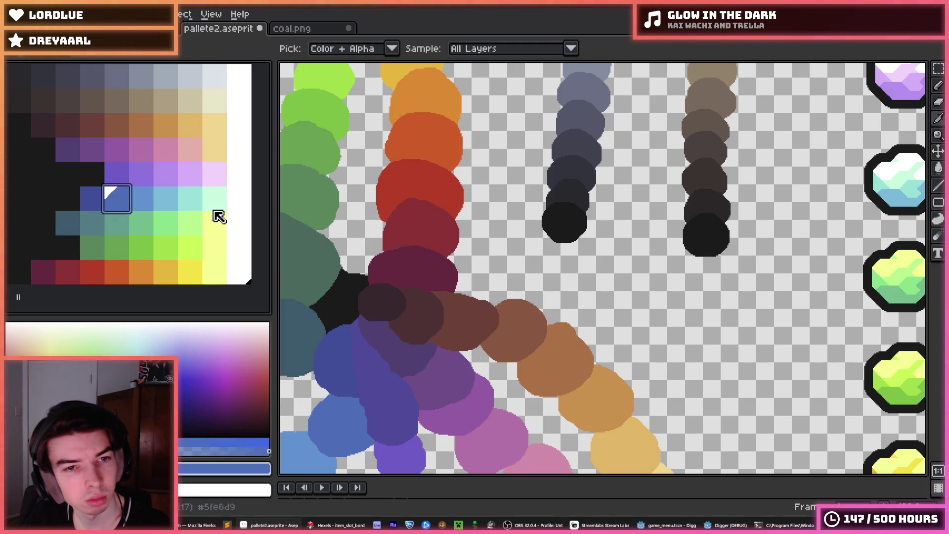
{"action": "scroll", "coordinate": [391, 237], "scroll_direction": "down", "scroll_amount": 2}
{"action": "scroll", "coordinate": [462, 246], "scroll_direction": "up", "scroll_amount": 2}
{"action": "left_click_drag", "start_coordinate": [463, 245], "coordinate": [529, 268]}
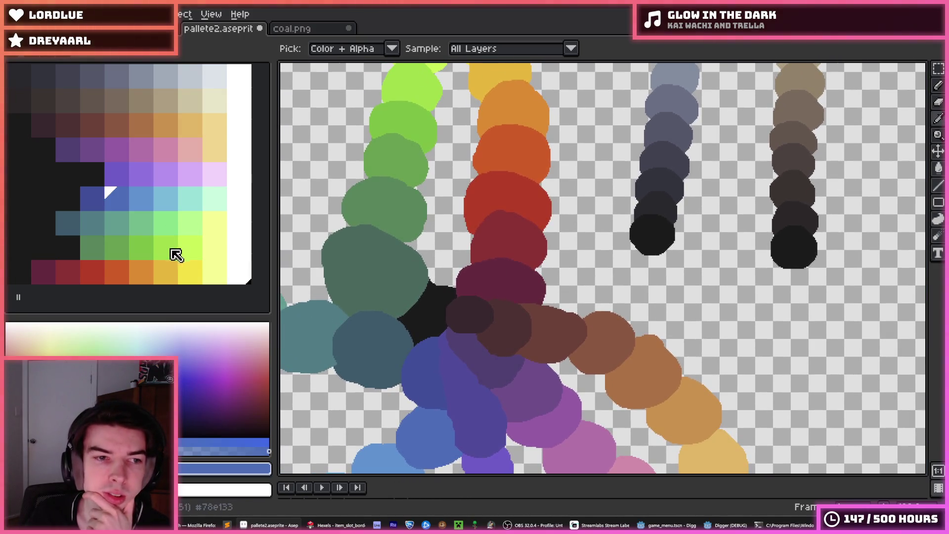
{"action": "left_click", "coordinate": [190, 253]}
{"action": "left_click", "coordinate": [169, 256]}
{"action": "left_click", "coordinate": [143, 251]}
{"action": "left_click", "coordinate": [121, 252]}
{"action": "left_click", "coordinate": [94, 251]}
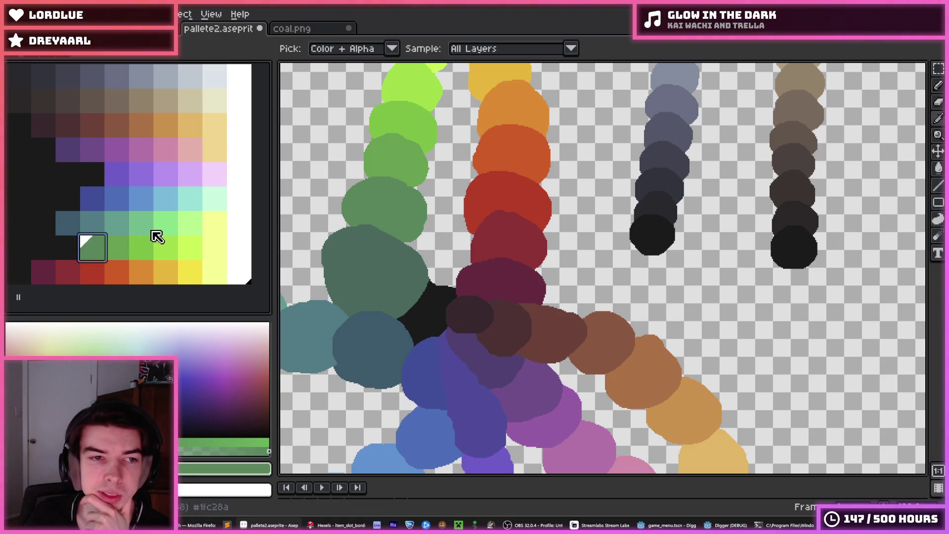
- Select the light-green, pale mint and cyan-mint entries, ending on mid-green, then zoom out
{"action": "left_click", "coordinate": [192, 224]}
{"action": "left_click", "coordinate": [214, 202]}
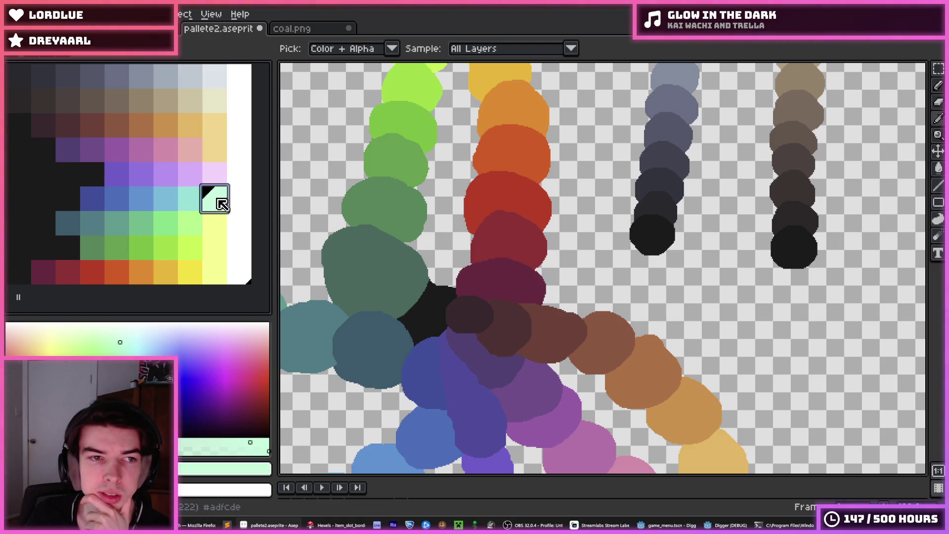
{"action": "left_click", "coordinate": [192, 203]}
{"action": "left_click", "coordinate": [191, 220]}
{"action": "left_click", "coordinate": [187, 204]}
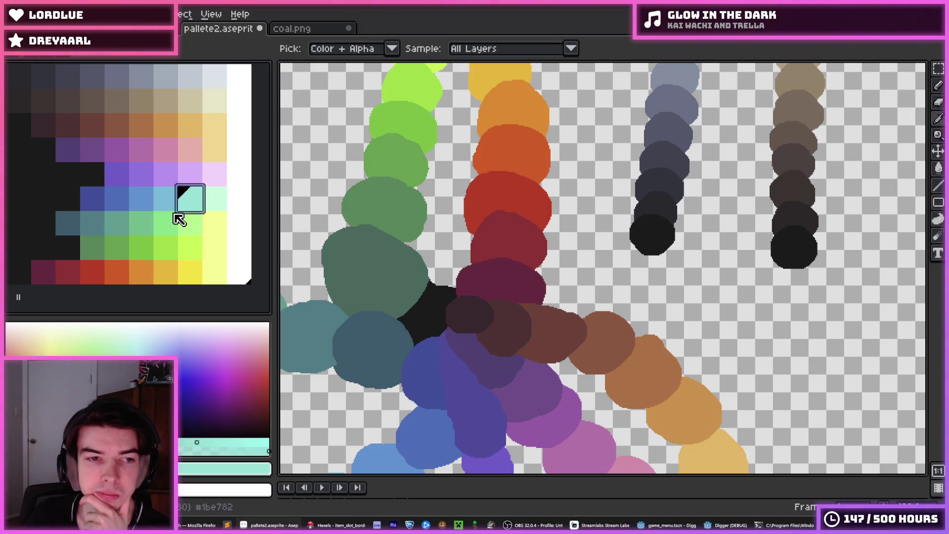
{"action": "left_click", "coordinate": [176, 215]}
{"action": "key", "text": "minus"}
{"action": "key", "text": "minus"}
{"action": "key", "text": "minus"}
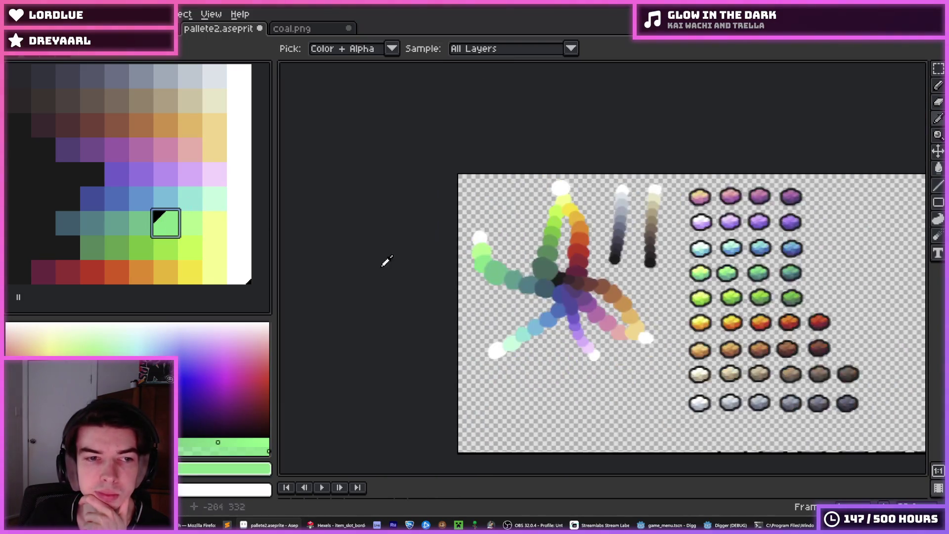
- Zoom and pan the sheet over to the gem sprites, then save pallete2.aseprite
{"action": "key", "text": "plus"}
{"action": "key", "text": "plus"}
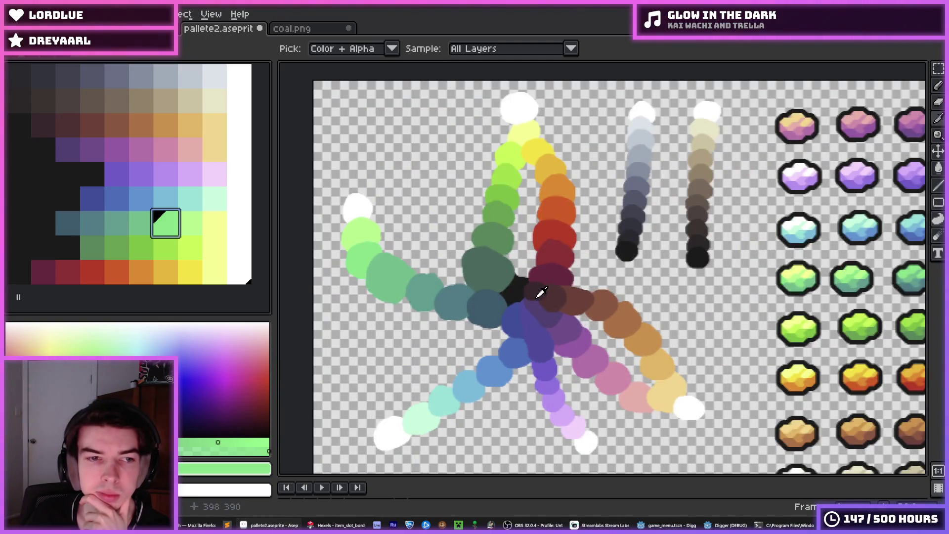
{"action": "key", "text": "minus"}
{"action": "mouse_move", "coordinate": [556, 303]}
{"action": "left_mouse_down"}
{"action": "mouse_move", "coordinate": [437, 313]}
{"action": "mouse_move", "coordinate": [413, 305]}
{"action": "left_mouse_up"}
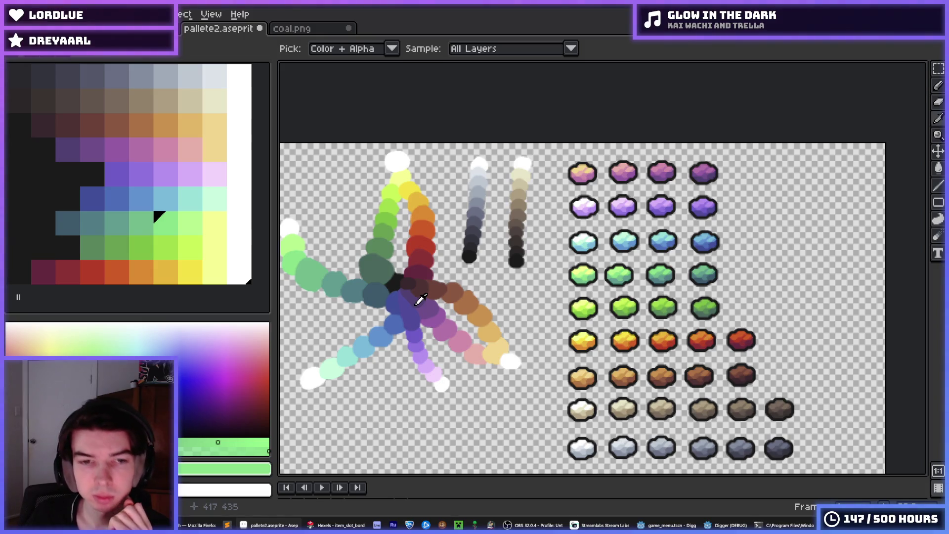
{"action": "left_click_drag", "start_coordinate": [534, 282], "coordinate": [529, 280]}
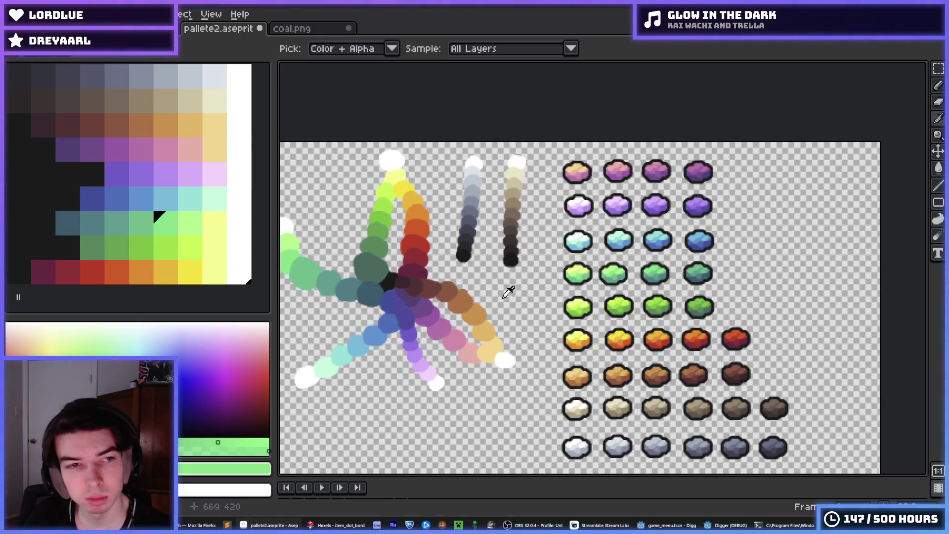
{"action": "key", "text": "ctrl+s"}
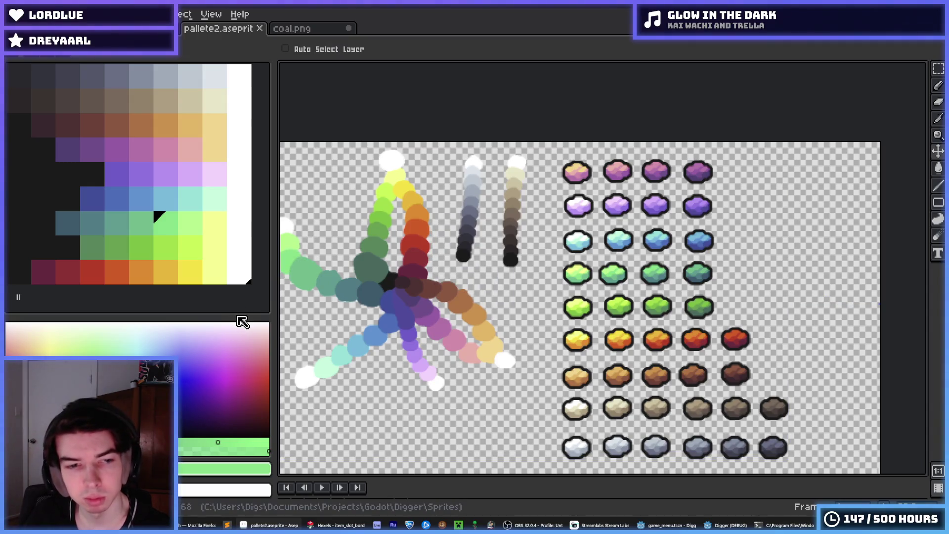
- Shorten the palette panel and sample dark colours from the canvas circles with the eyedropper
{"action": "left_click_drag", "start_coordinate": [236, 317], "coordinate": [225, 292]}
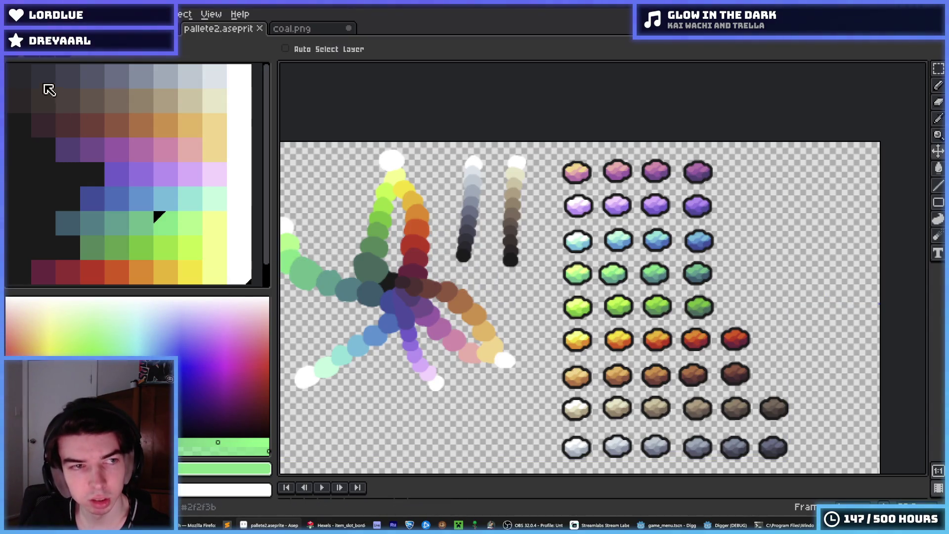
{"action": "left_click", "coordinate": [21, 79]}
{"action": "key", "text": "i"}
{"action": "left_click", "coordinate": [465, 245]}
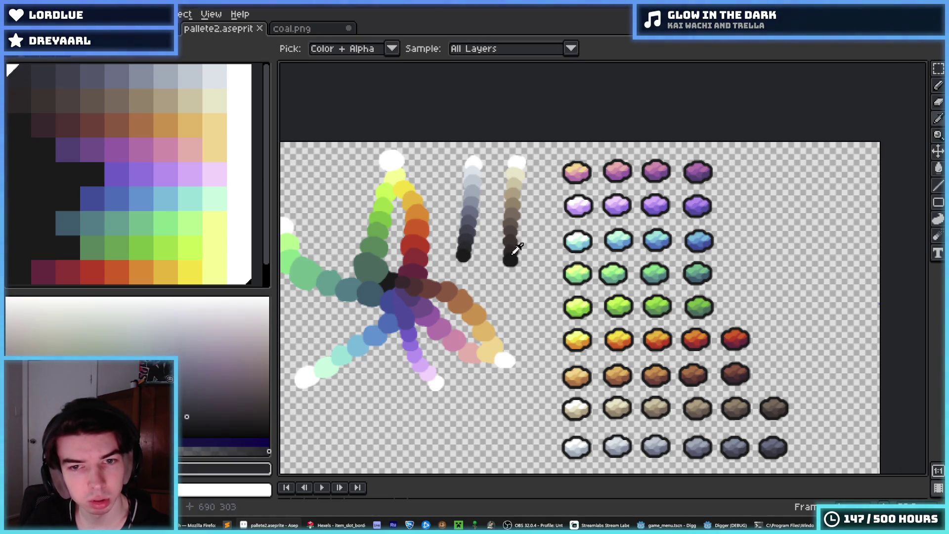
{"action": "left_click", "coordinate": [517, 237]}
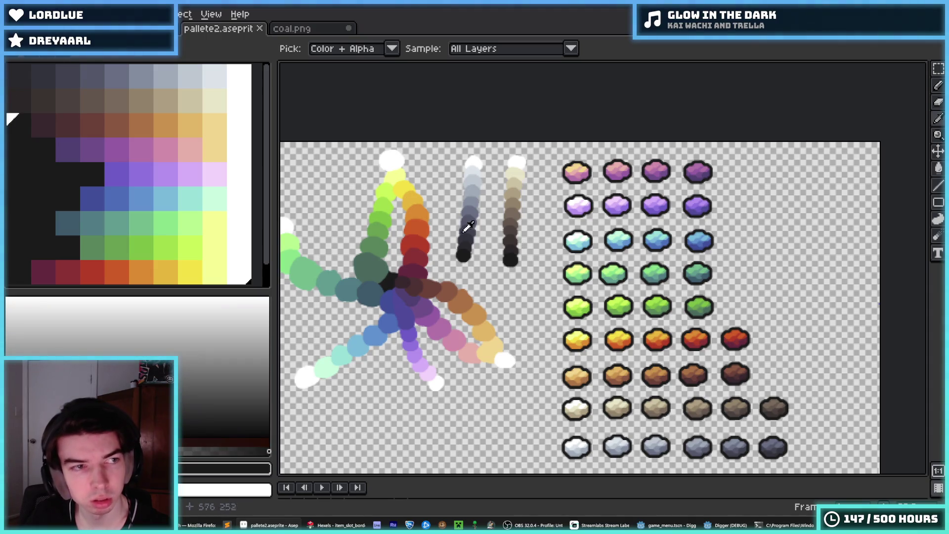
{"action": "key", "text": "v"}
{"action": "left_click", "coordinate": [60, 51]}
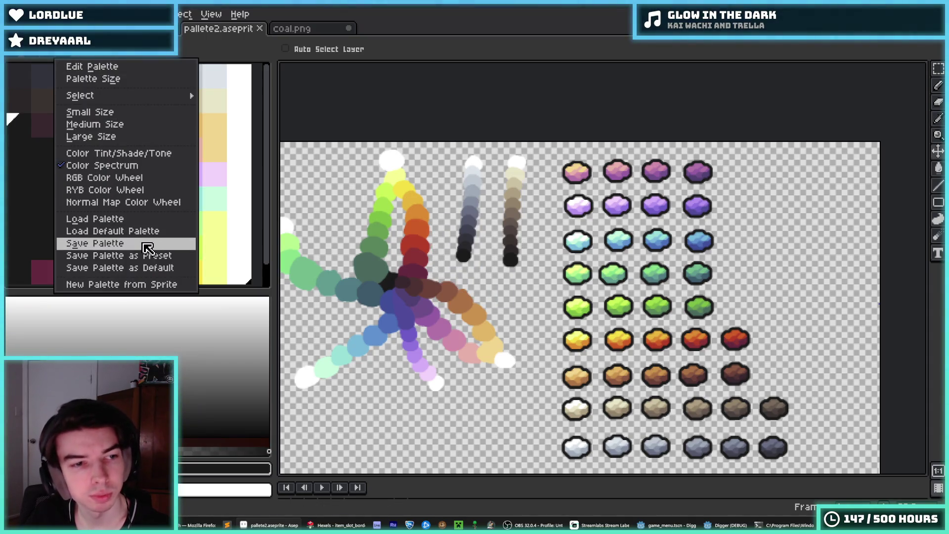
- Save the palette over pallete.aseprite in Godot's Digger > Sprites folder, confirming the overwrite
{"action": "left_click", "coordinate": [147, 248]}
{"action": "left_click", "coordinate": [233, 75]}
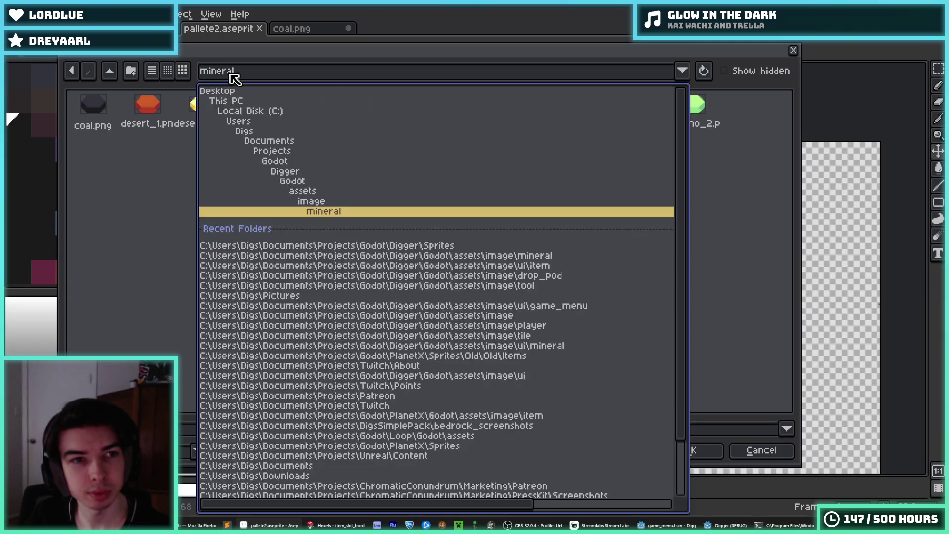
{"action": "left_click", "coordinate": [295, 172]}
{"action": "left_click", "coordinate": [110, 74]}
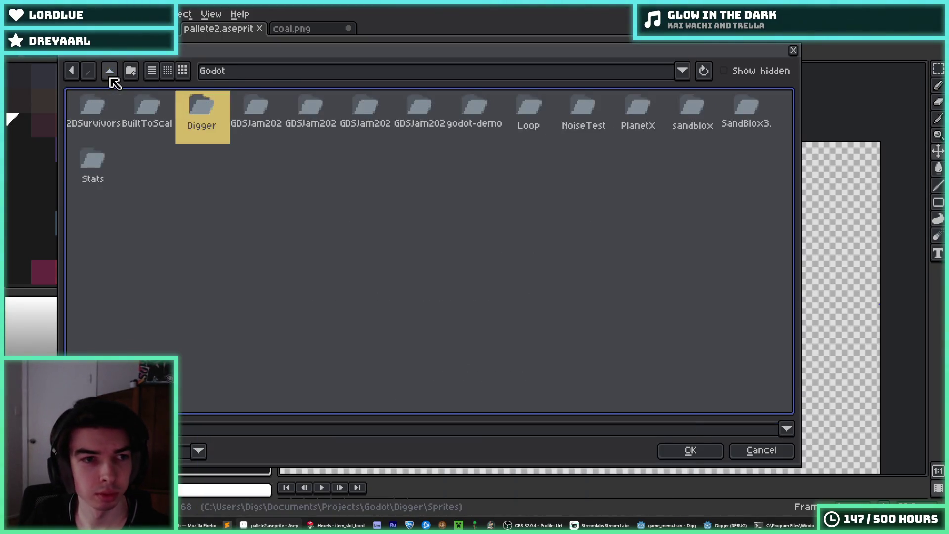
{"action": "double_click", "coordinate": [194, 117]}
{"action": "double_click", "coordinate": [130, 119]}
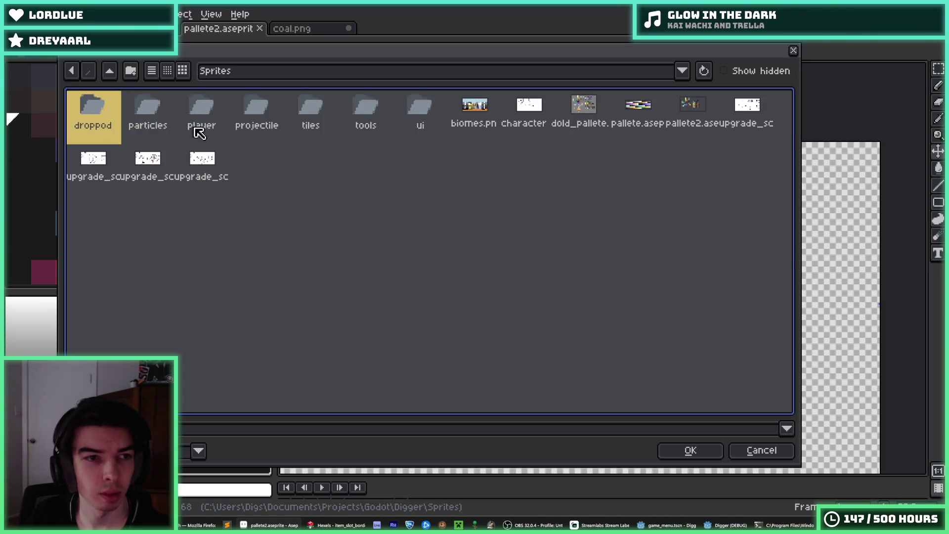
{"action": "left_click", "coordinate": [644, 115]}
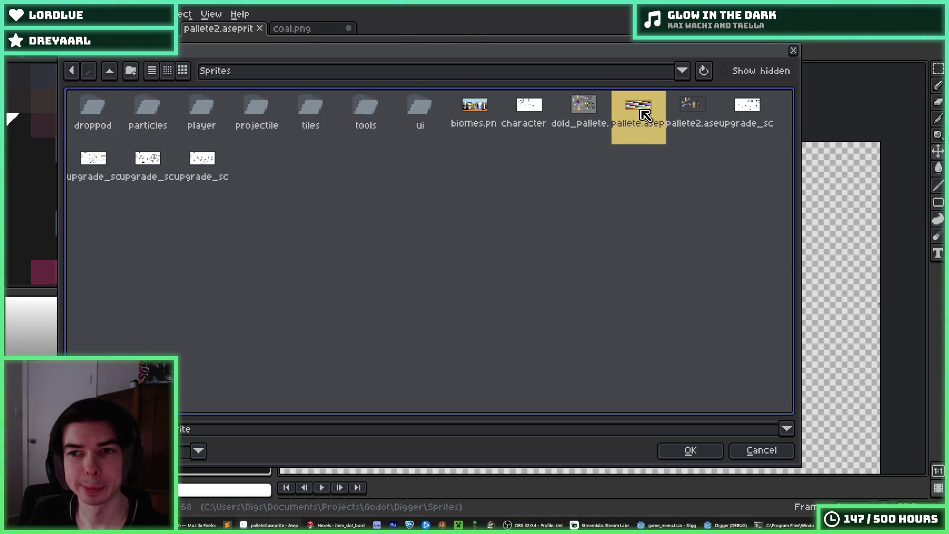
{"action": "double_click", "coordinate": [645, 115]}
{"action": "left_click", "coordinate": [413, 292]}
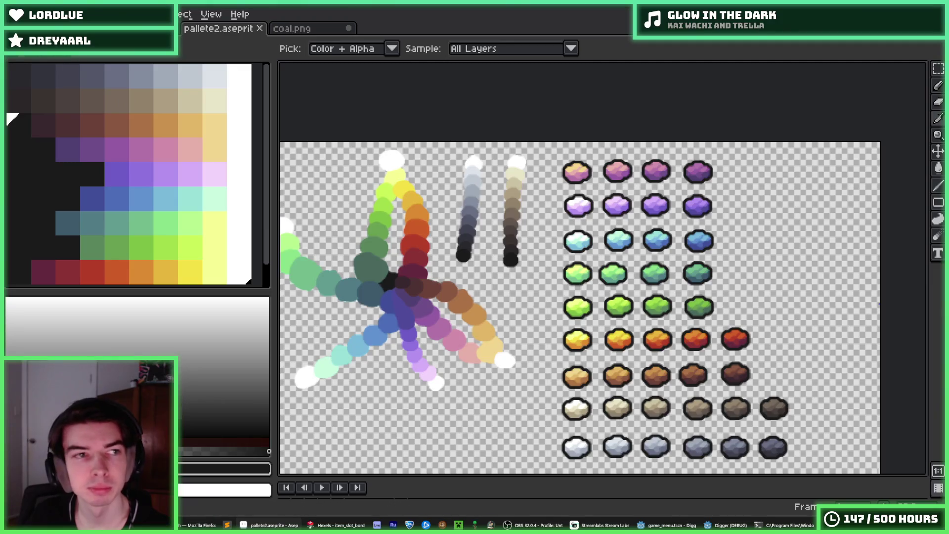
- Open pallete.aseprite from the recent Sprites folder on the Home page
{"action": "left_click", "coordinate": [163, 28]}
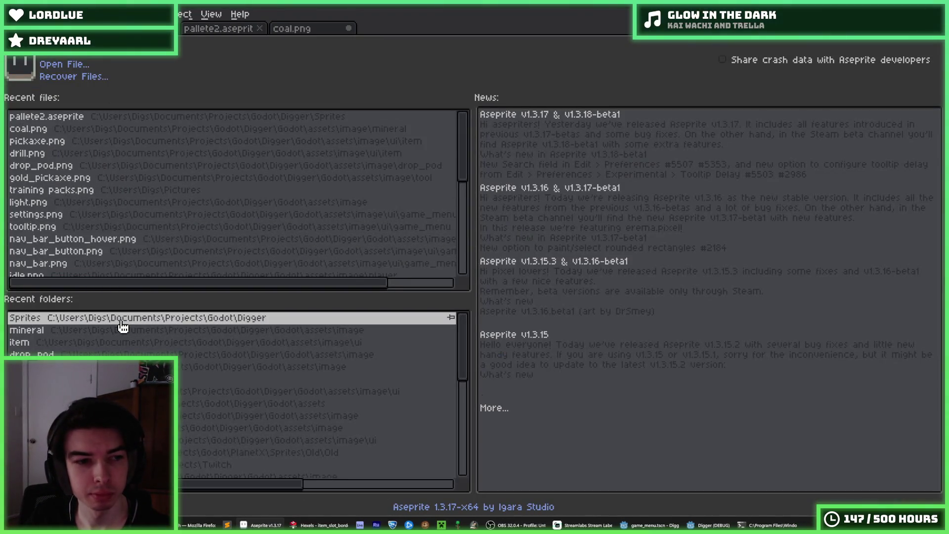
{"action": "left_click", "coordinate": [173, 141]}
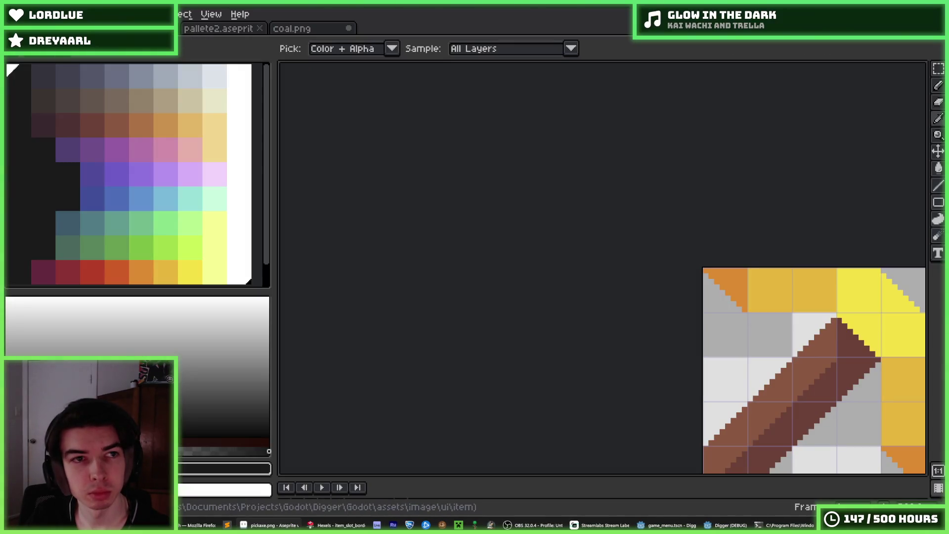
{"action": "left_click", "coordinate": [163, 29]}
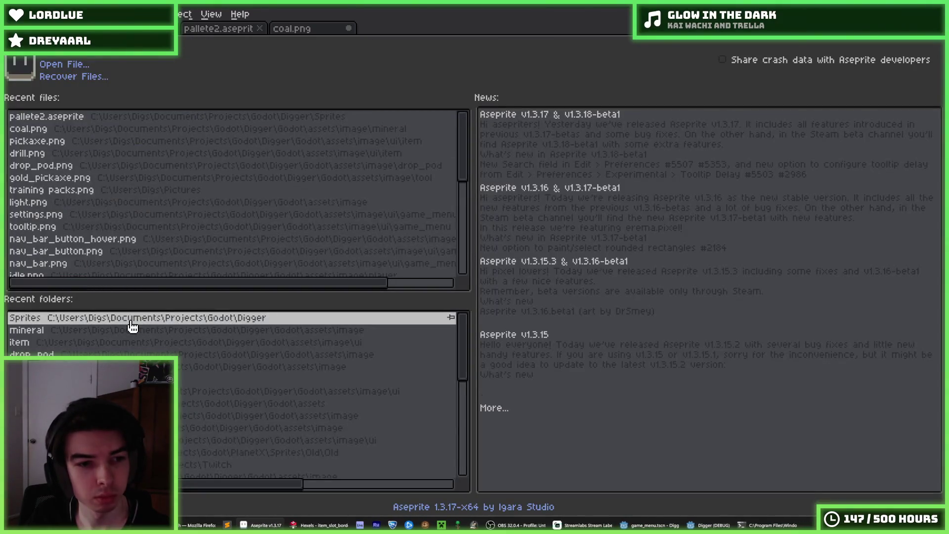
{"action": "left_click", "coordinate": [132, 325]}
{"action": "double_click", "coordinate": [631, 119]}
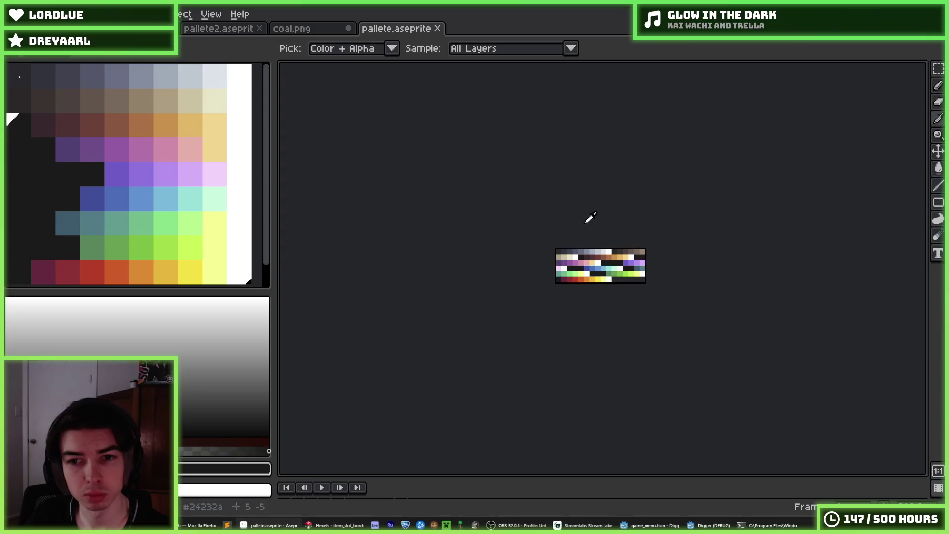
- Rebuild the palette with New Palette from Sprite using pallete.aseprite's swatch colours
{"action": "scroll", "coordinate": [574, 243], "scroll_direction": "up", "scroll_amount": 1}
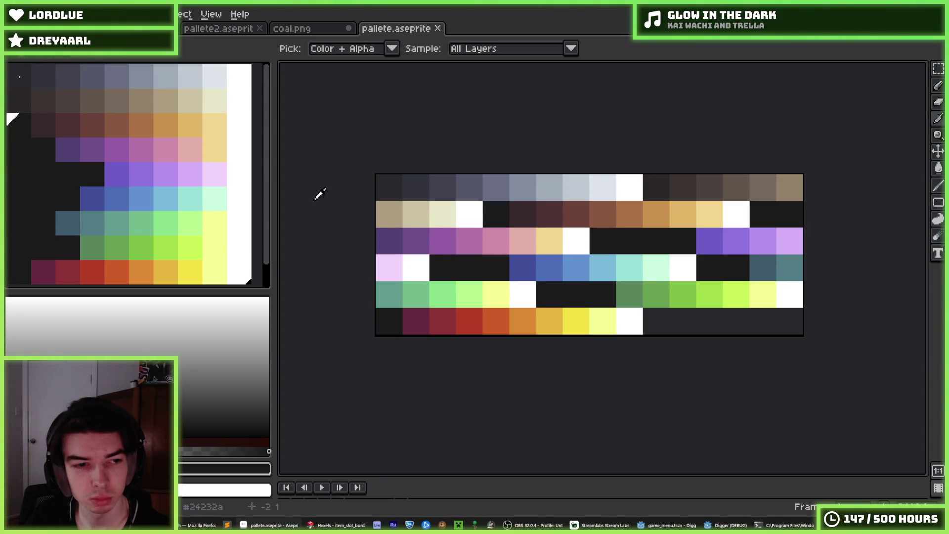
{"action": "left_click", "coordinate": [58, 53]}
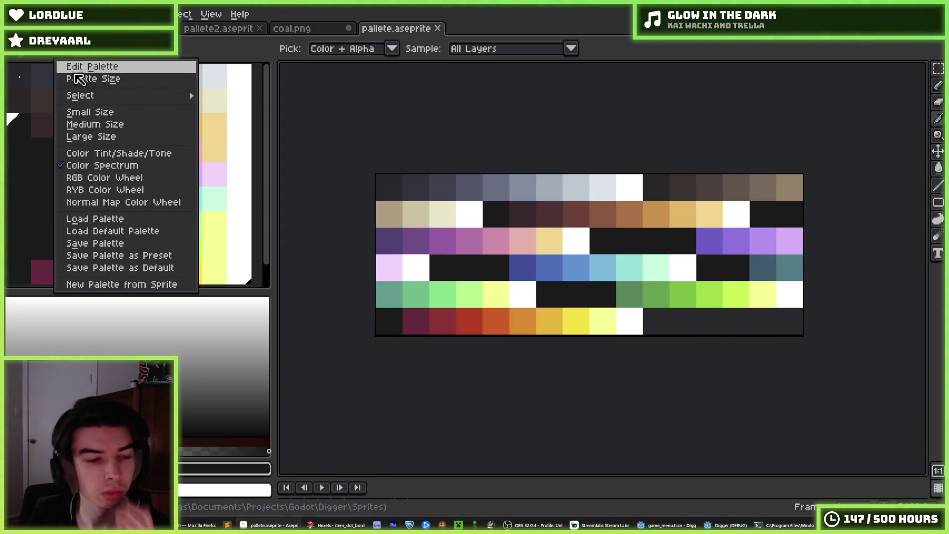
{"action": "left_click", "coordinate": [106, 286]}
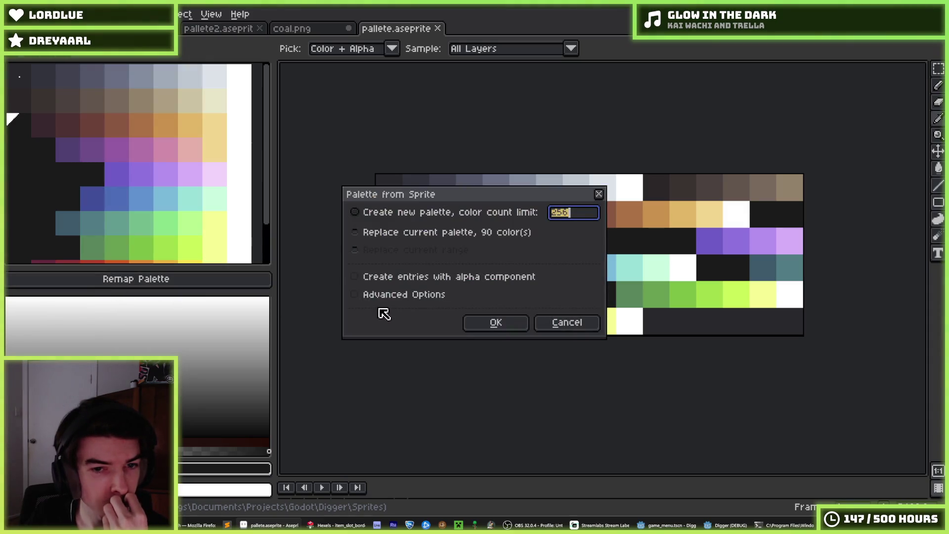
{"action": "left_click", "coordinate": [485, 326]}
{"action": "scroll", "coordinate": [470, 311], "scroll_direction": "down", "scroll_amount": 1}
{"action": "scroll", "coordinate": [503, 307], "scroll_direction": "up", "scroll_amount": 1}
{"action": "left_click_drag", "start_coordinate": [473, 309], "coordinate": [469, 310]}
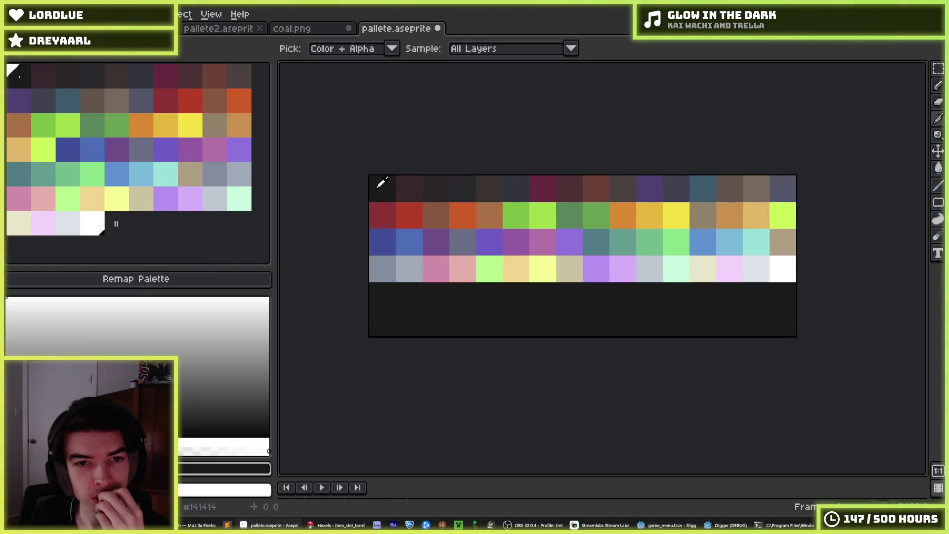
- Inspect the white, darkest first entry and light grey #bbcad3 palette colours
{"action": "left_click", "coordinate": [98, 223]}
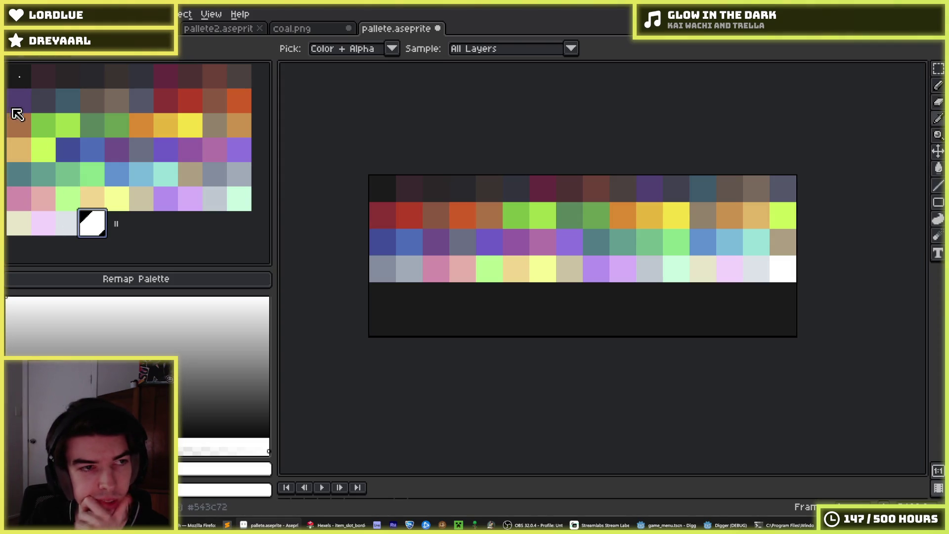
{"action": "left_click", "coordinate": [22, 80]}
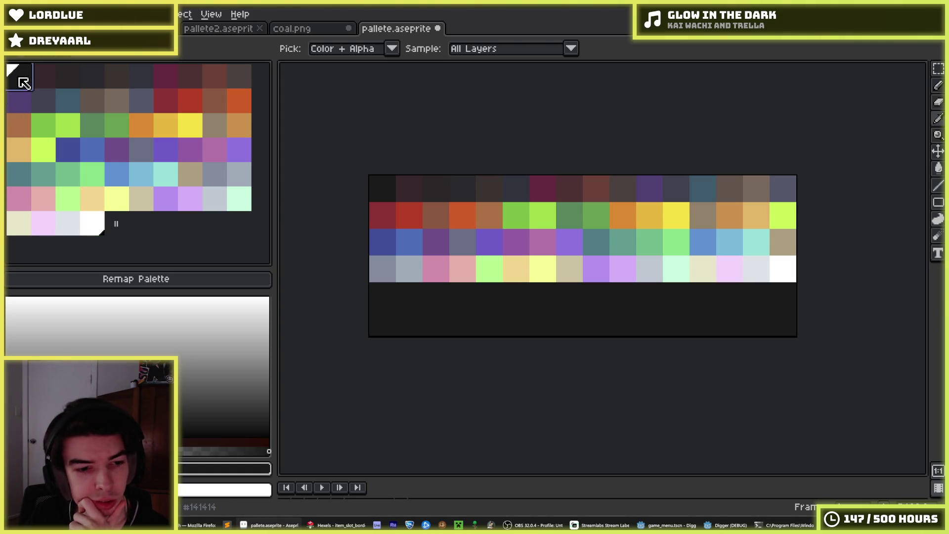
{"action": "left_click", "coordinate": [92, 224]}
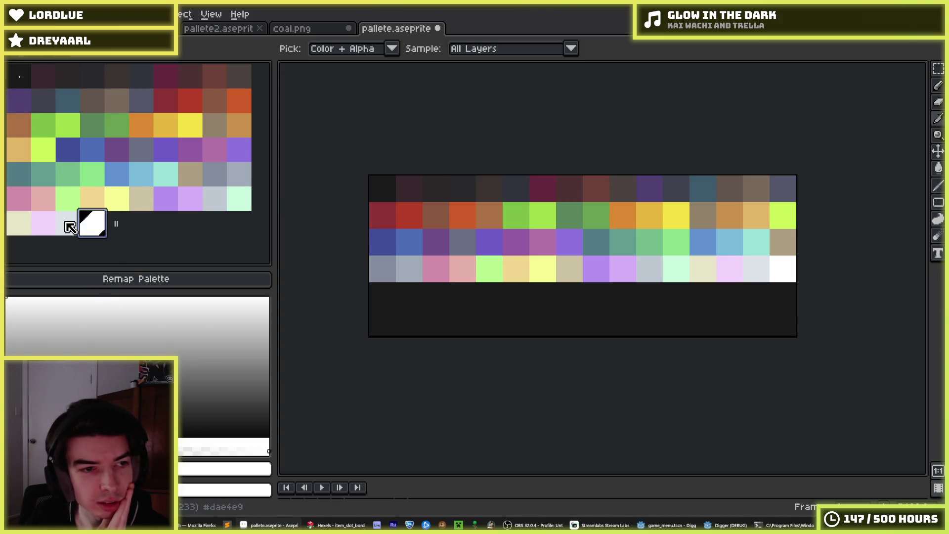
{"action": "left_click", "coordinate": [69, 224]}
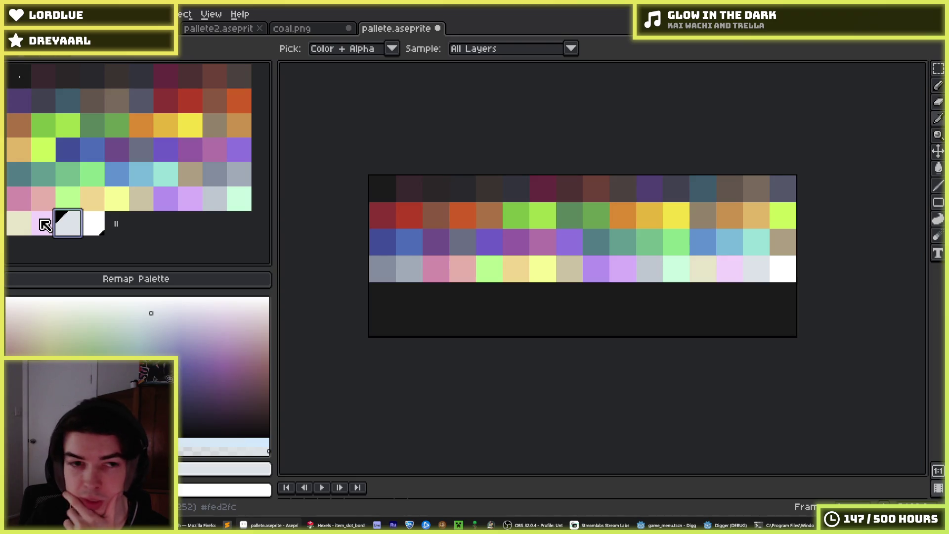
{"action": "left_click", "coordinate": [17, 79]}
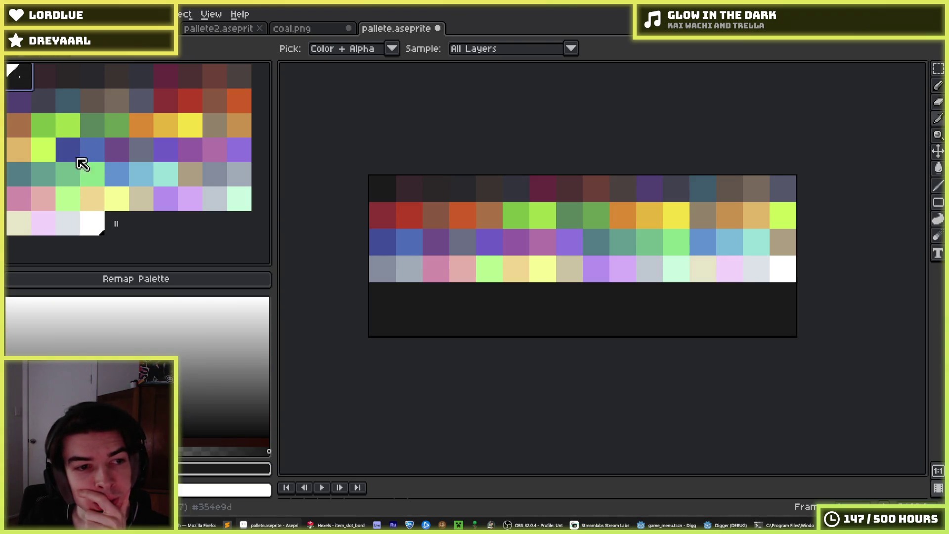
{"action": "left_click", "coordinate": [93, 222]}
{"action": "left_click", "coordinate": [239, 201]}
{"action": "left_click", "coordinate": [220, 205]}
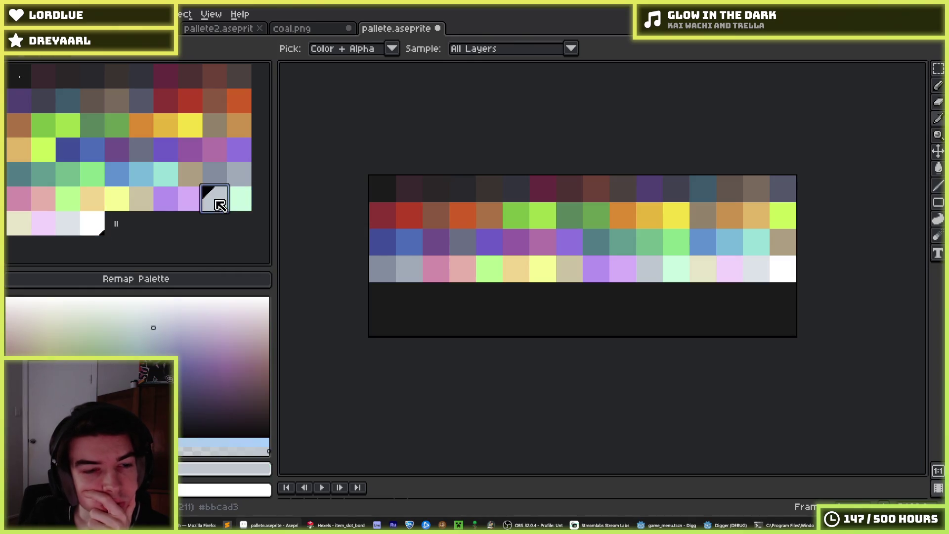
- Inspect the light green, blue and grey swatches, then close the pallete.aseprite tab
{"action": "left_click", "coordinate": [94, 200]}
{"action": "left_click", "coordinate": [75, 200]}
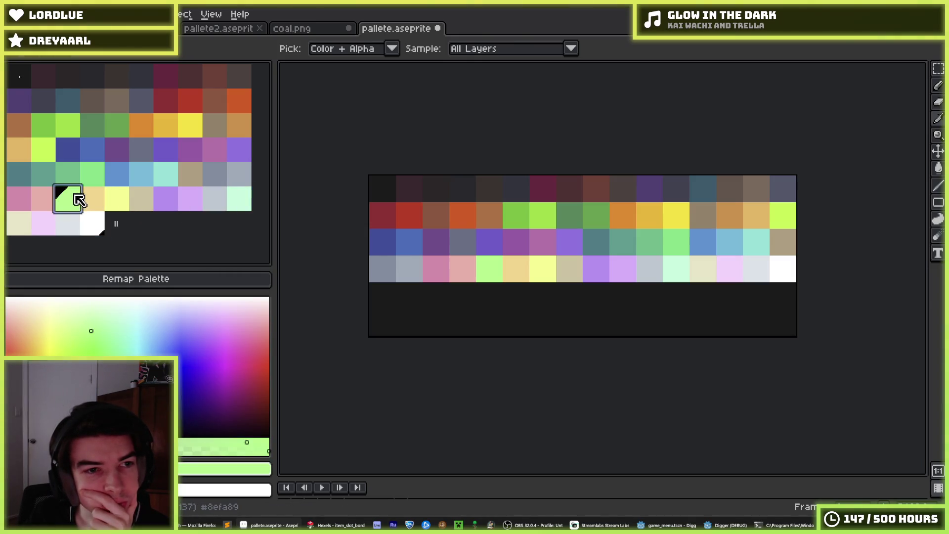
{"action": "left_click", "coordinate": [94, 176]}
{"action": "left_click", "coordinate": [95, 150]}
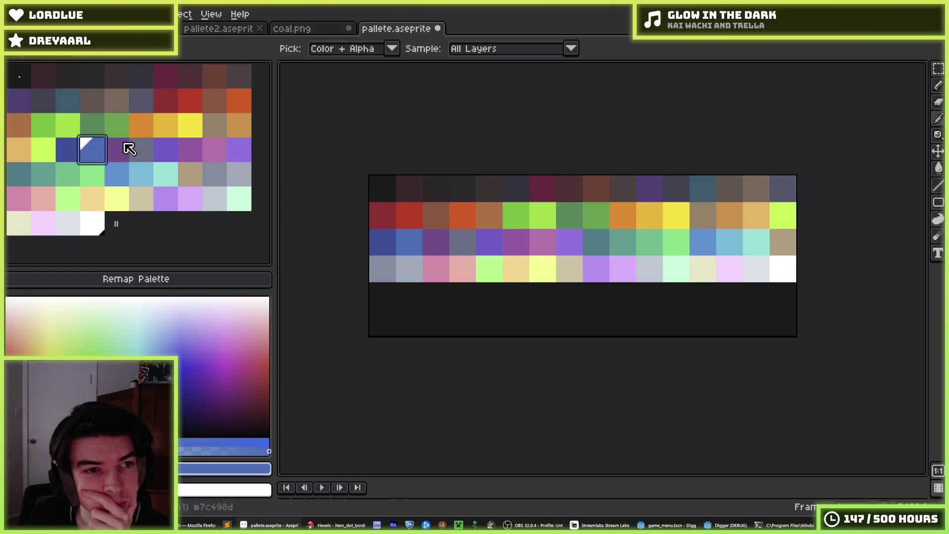
{"action": "left_click", "coordinate": [139, 127]}
{"action": "left_click", "coordinate": [137, 99]}
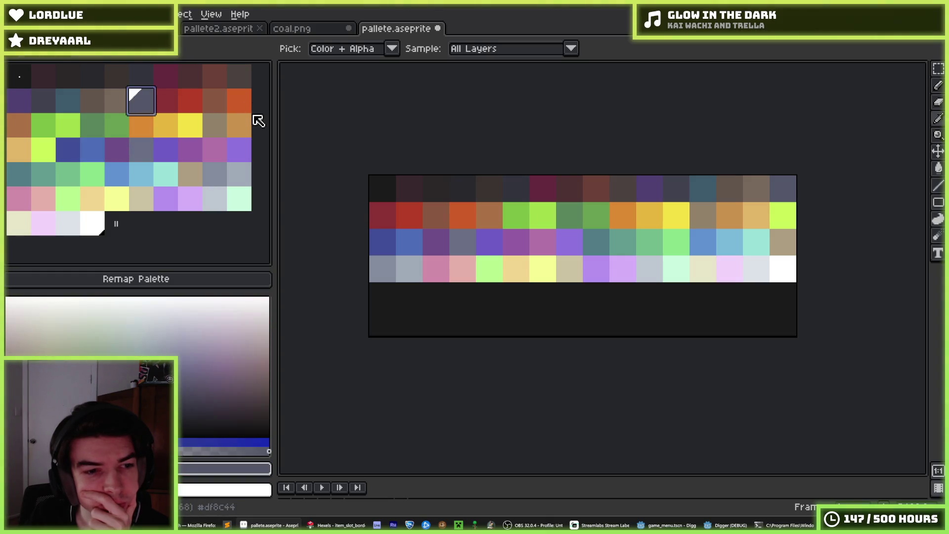
{"action": "middle_click", "coordinate": [401, 31]}
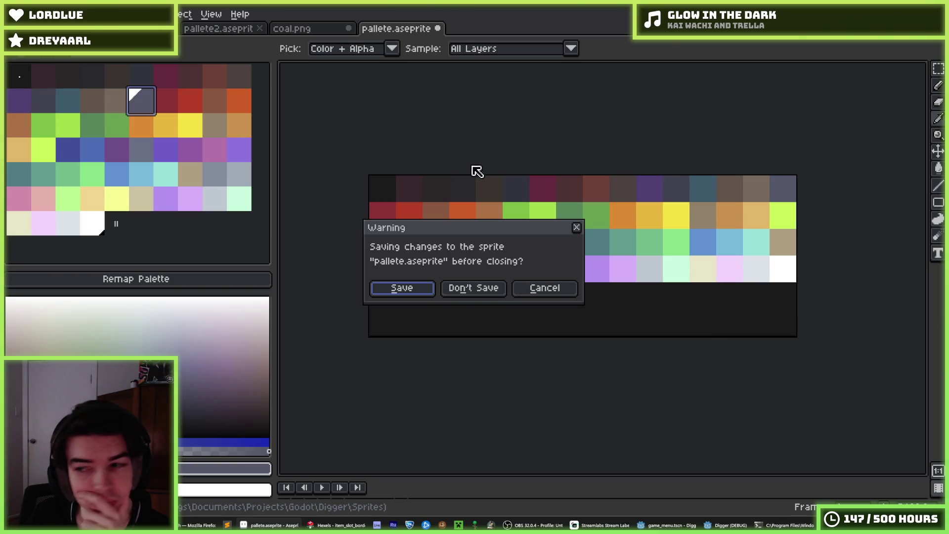
- Discard pallete.aseprite's changes, then inspect pallete2's #24232a, #3a2f2d and lavender swatches
{"action": "left_click", "coordinate": [474, 287]}
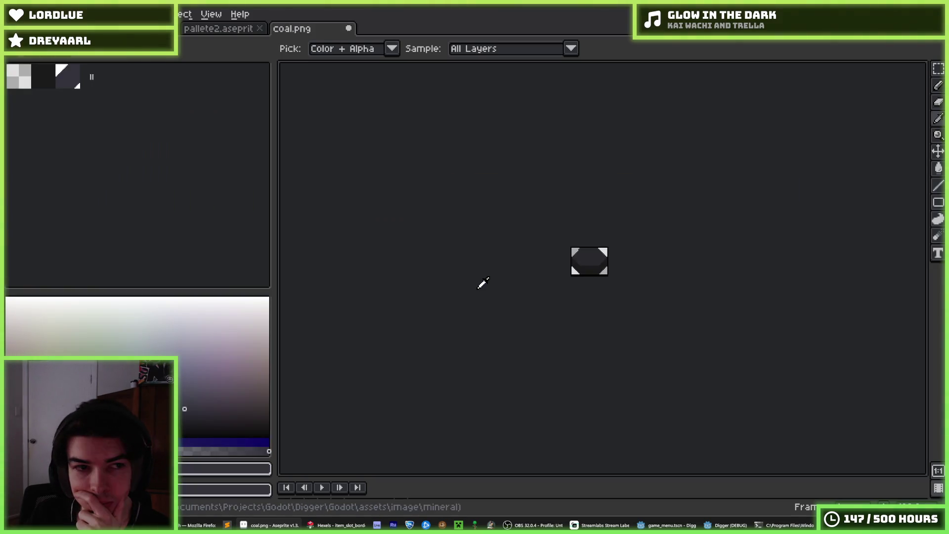
{"action": "left_click", "coordinate": [213, 29]}
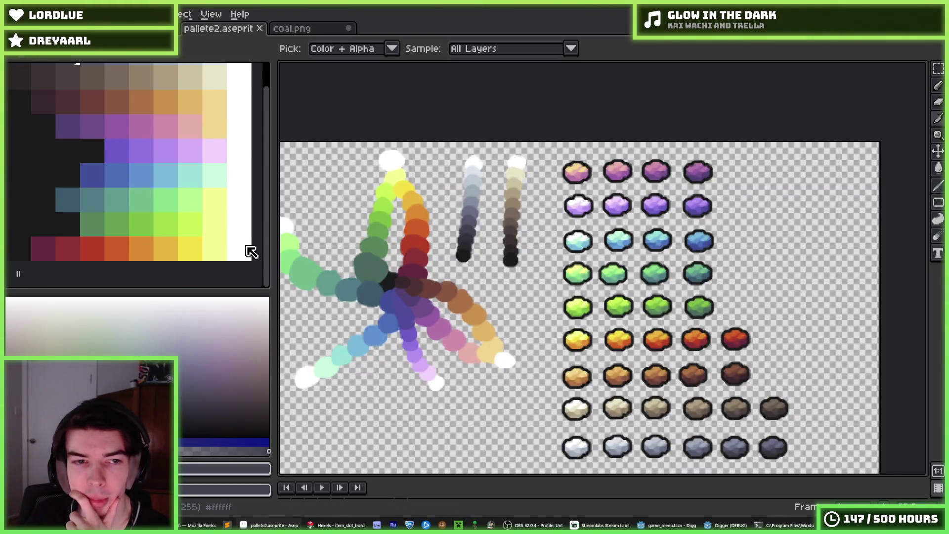
{"action": "left_click", "coordinate": [36, 85]}
{"action": "left_click", "coordinate": [24, 85]}
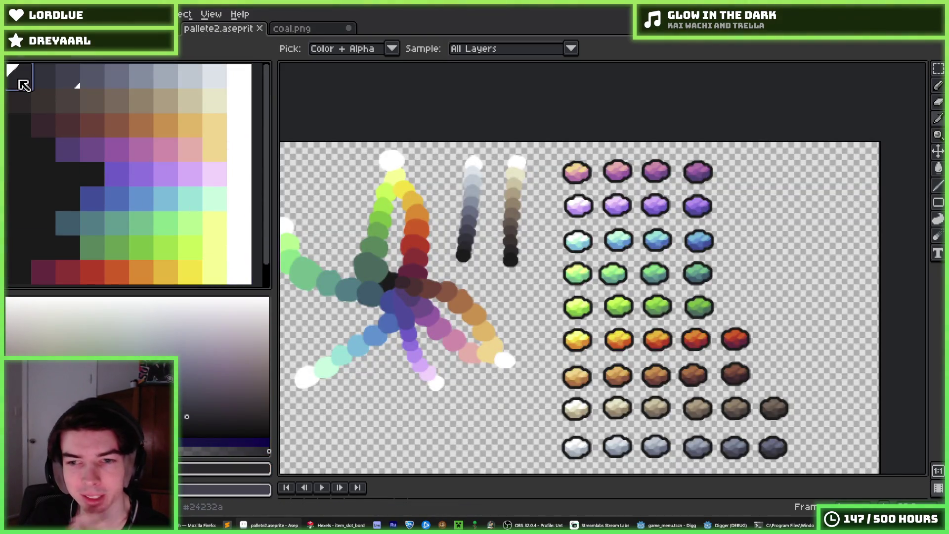
{"action": "left_click", "coordinate": [60, 106]}
{"action": "left_click", "coordinate": [32, 85]}
{"action": "left_click", "coordinate": [49, 102]}
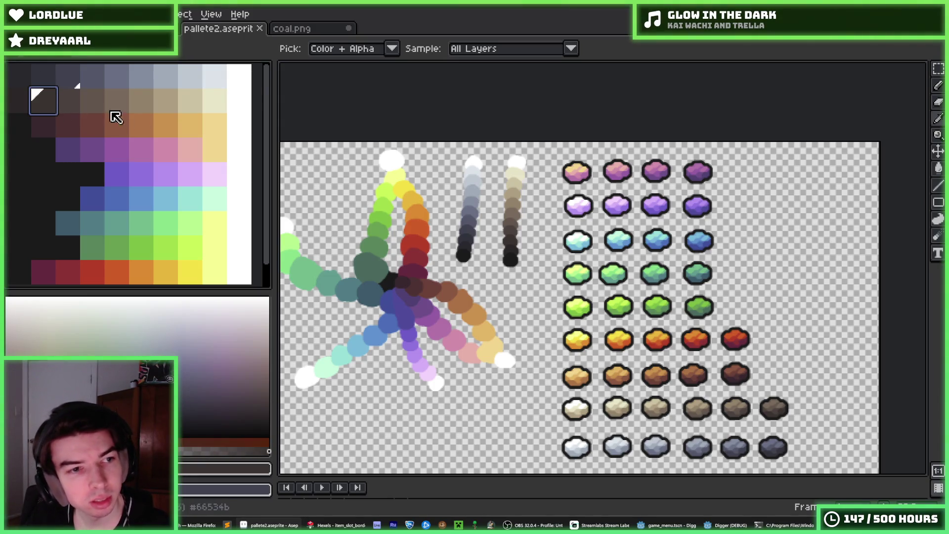
{"action": "scroll", "coordinate": [148, 134], "scroll_direction": "down", "scroll_amount": 1}
{"action": "left_click", "coordinate": [189, 156]}
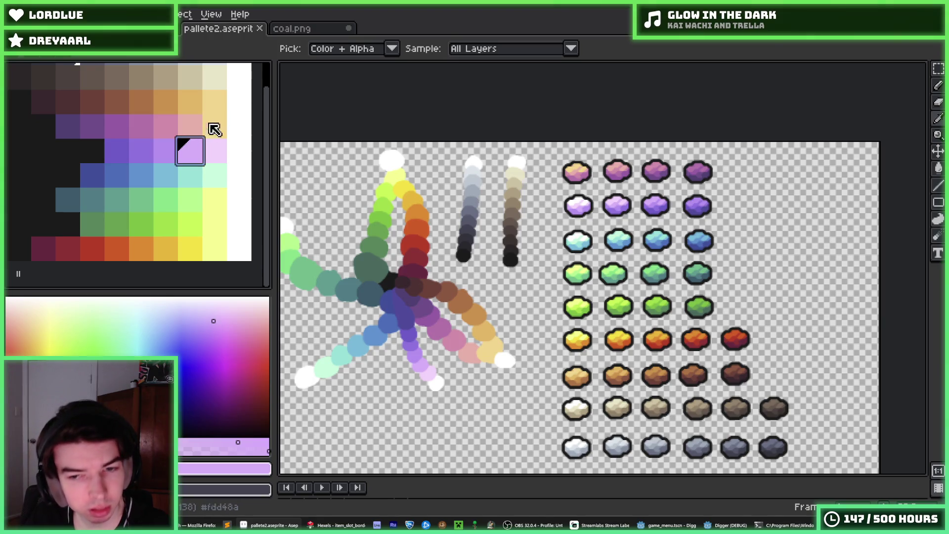
- Start closing coal.png but cancel to keep it open, then return to pallete2.aseprite
{"action": "left_click", "coordinate": [298, 29]}
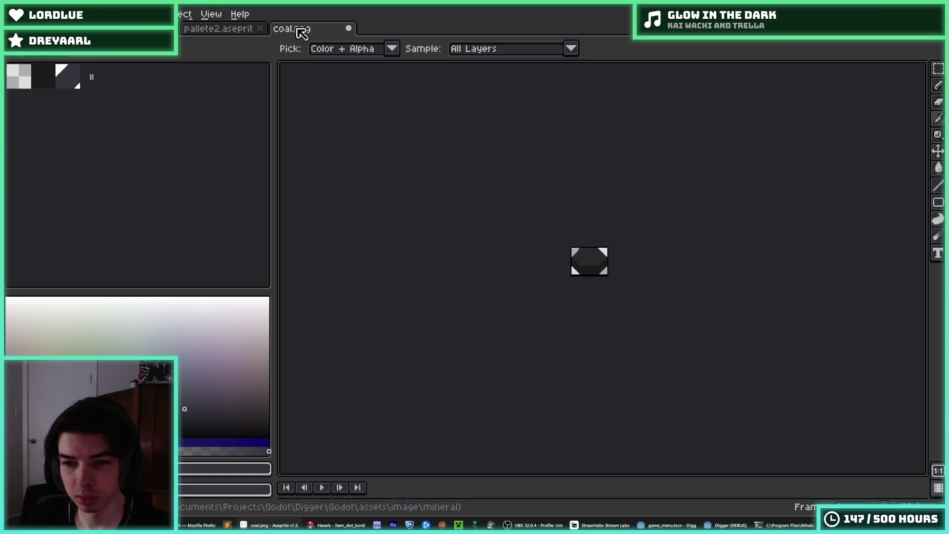
{"action": "middle_click", "coordinate": [301, 33]}
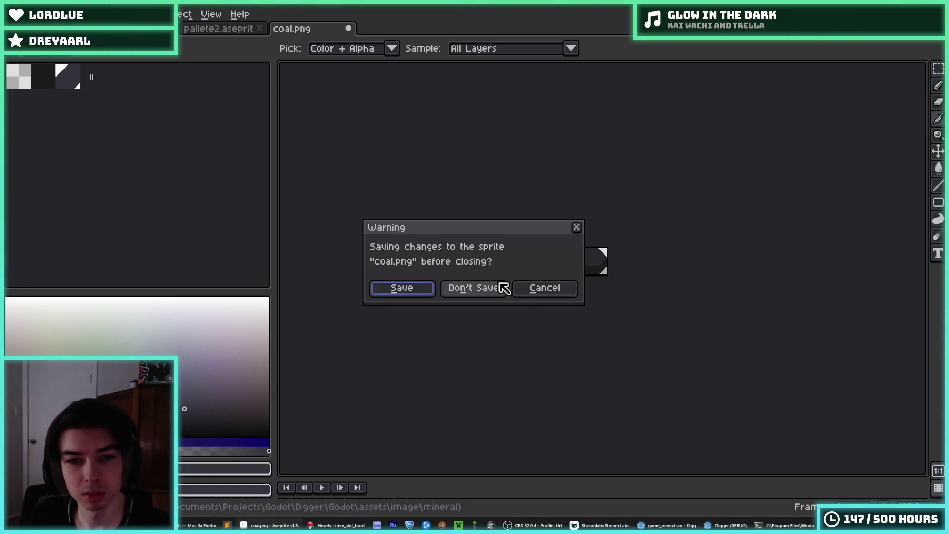
{"action": "left_click", "coordinate": [544, 289]}
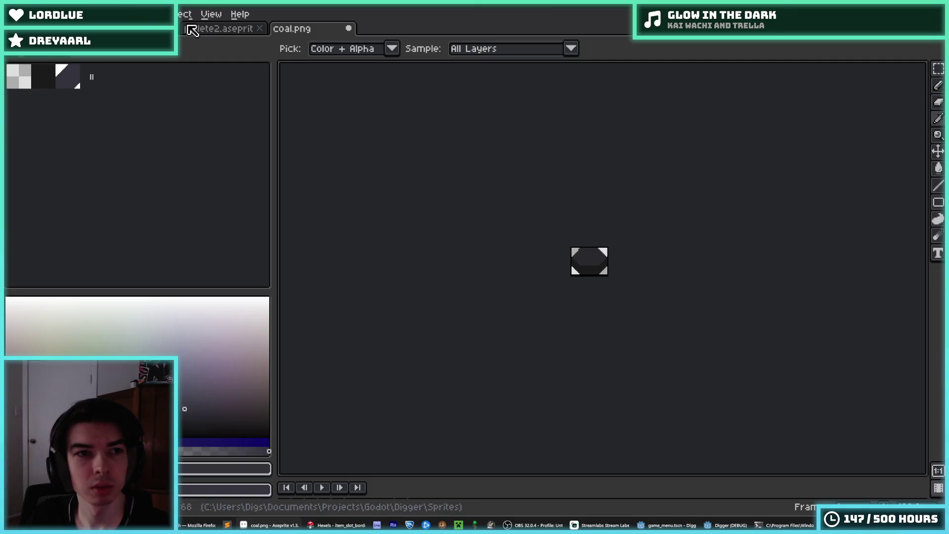
{"action": "left_click", "coordinate": [190, 29]}
{"action": "left_click", "coordinate": [71, 58]}
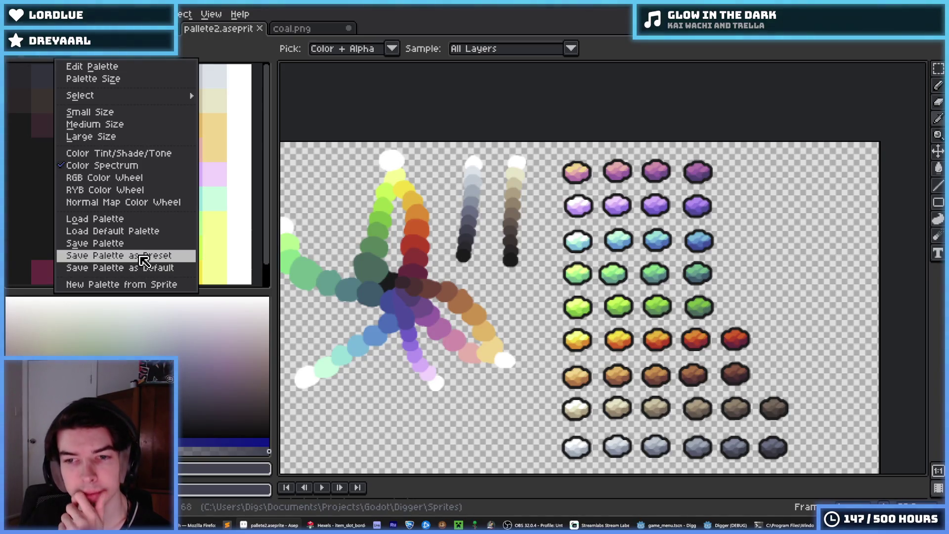
- Dismiss the Palette menu and close coal.png in Aseprite, answering the save warning
{"action": "key", "text": "Escape"}
{"action": "key", "text": "ctrl+w"}
{"action": "key", "text": "ctrl+w"}
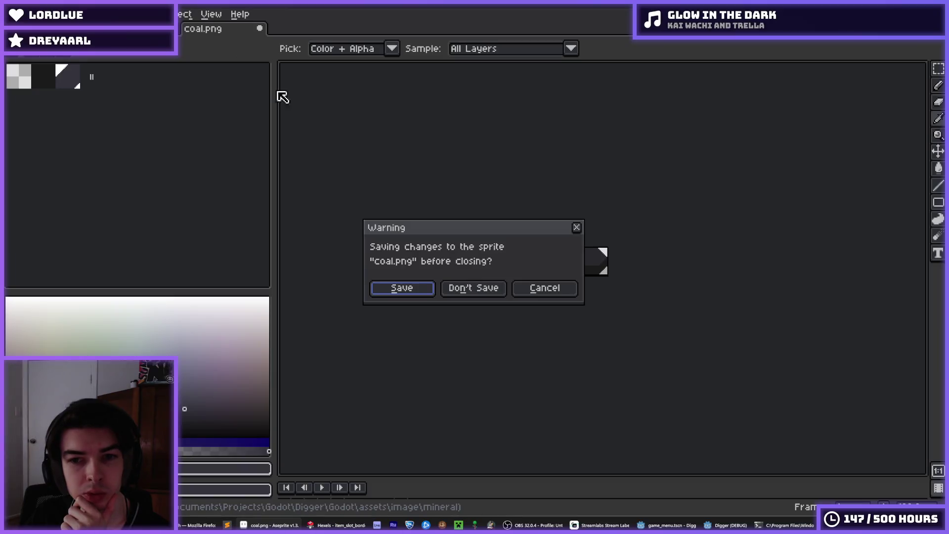
{"action": "left_click", "coordinate": [499, 294]}
- Switch past Godot to Hexels, showing the octagon ring tile
{"action": "scroll", "coordinate": [485, 247], "scroll_direction": "down", "scroll_amount": 1}
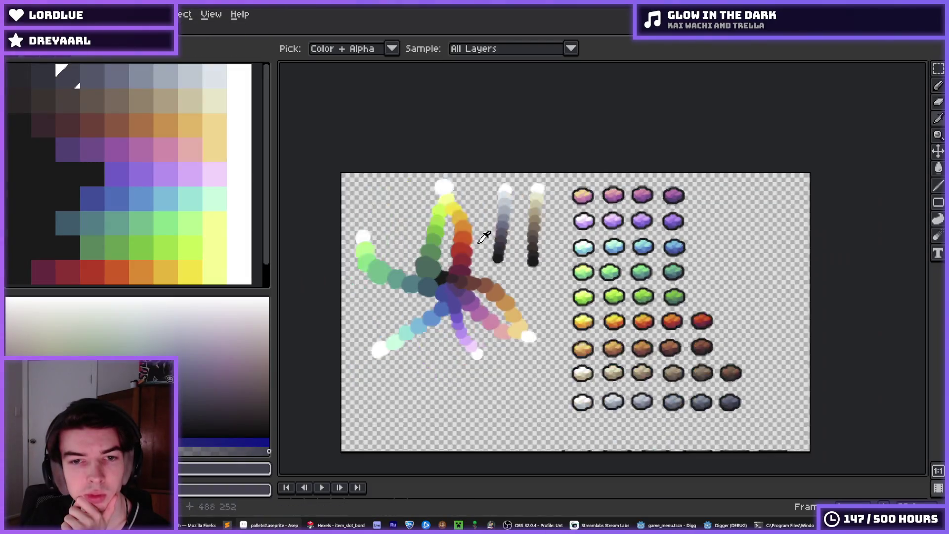
{"action": "scroll", "coordinate": [482, 240], "scroll_direction": "up", "scroll_amount": 3}
{"action": "scroll", "coordinate": [475, 234], "scroll_direction": "left", "scroll_amount": 2}
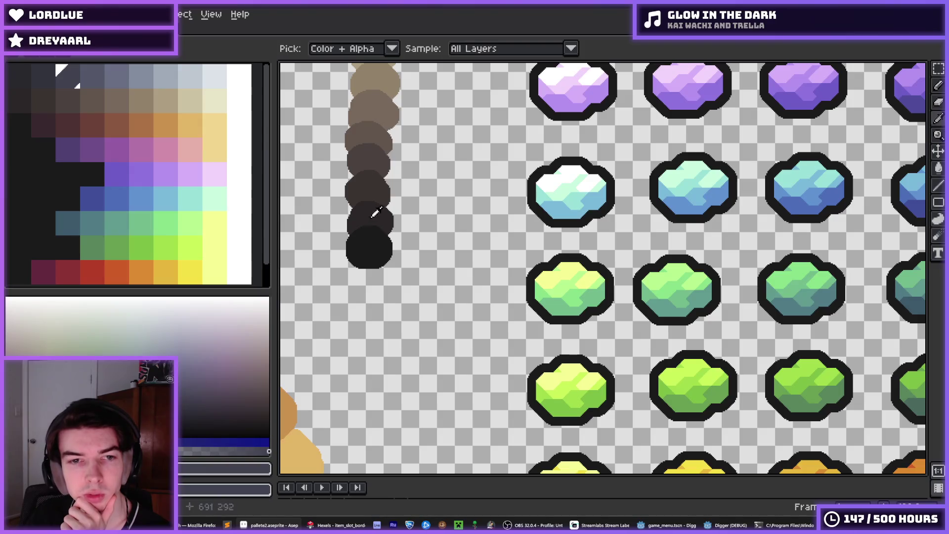
{"action": "key", "text": "alt+Tab"}
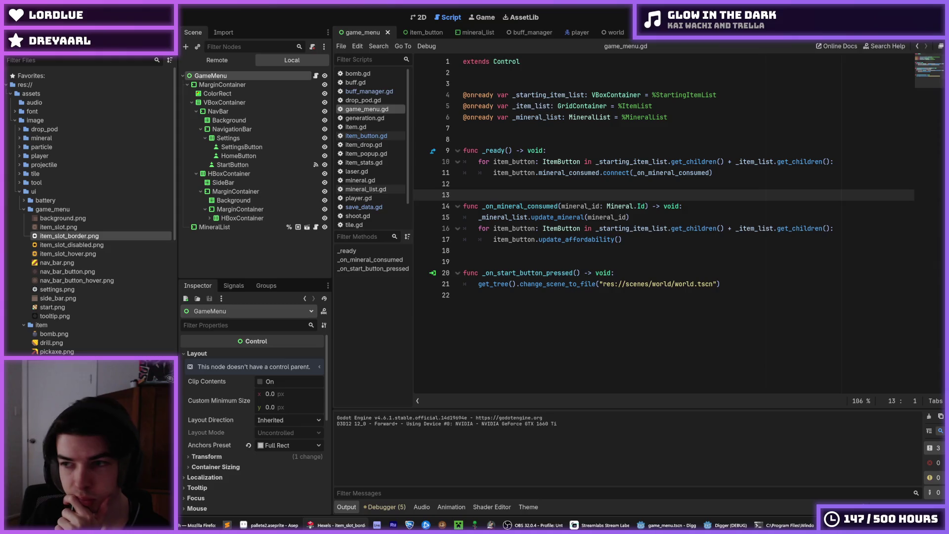
{"action": "key", "text": "alt+Tab"}
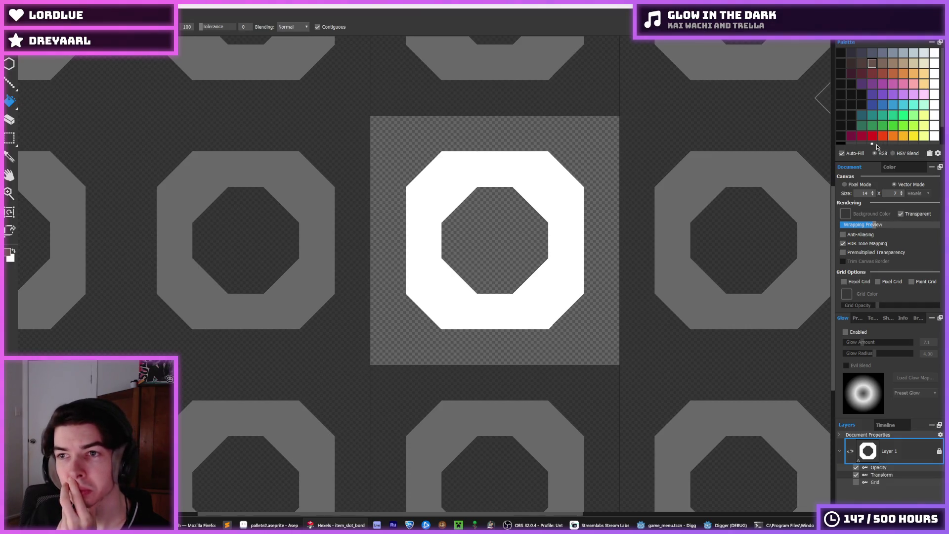
- Make black 000000 the current Hexels colour and show its Color tab editor
{"action": "scroll", "coordinate": [861, 143], "scroll_direction": "down", "scroll_amount": 1}
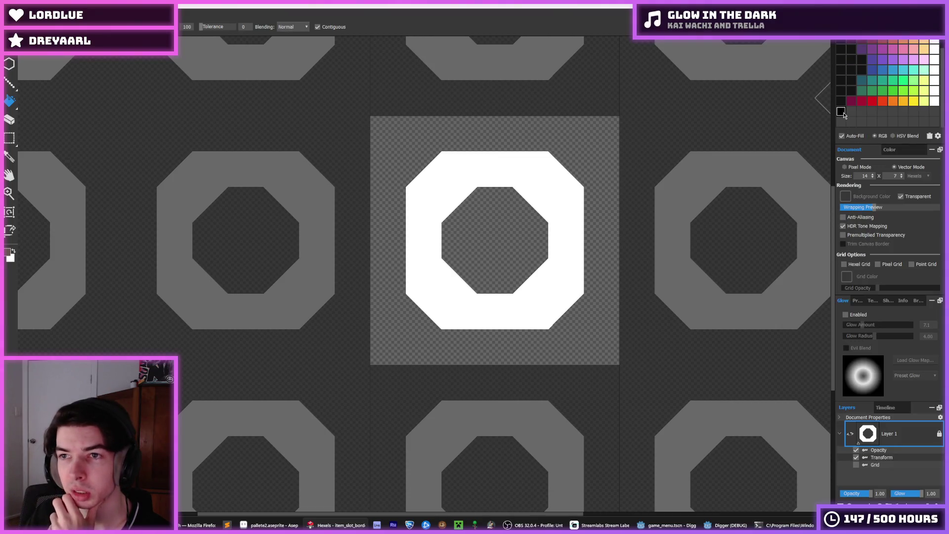
{"action": "left_click", "coordinate": [844, 113]}
{"action": "scroll", "coordinate": [844, 114], "scroll_direction": "up", "scroll_amount": 1}
{"action": "scroll", "coordinate": [870, 124], "scroll_direction": "down", "scroll_amount": 1}
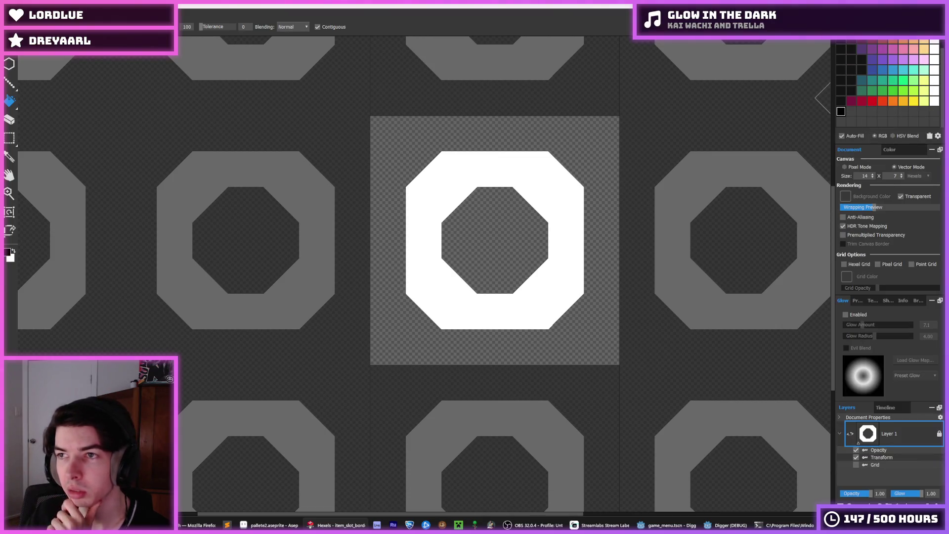
{"action": "key", "text": "alt+Tab"}
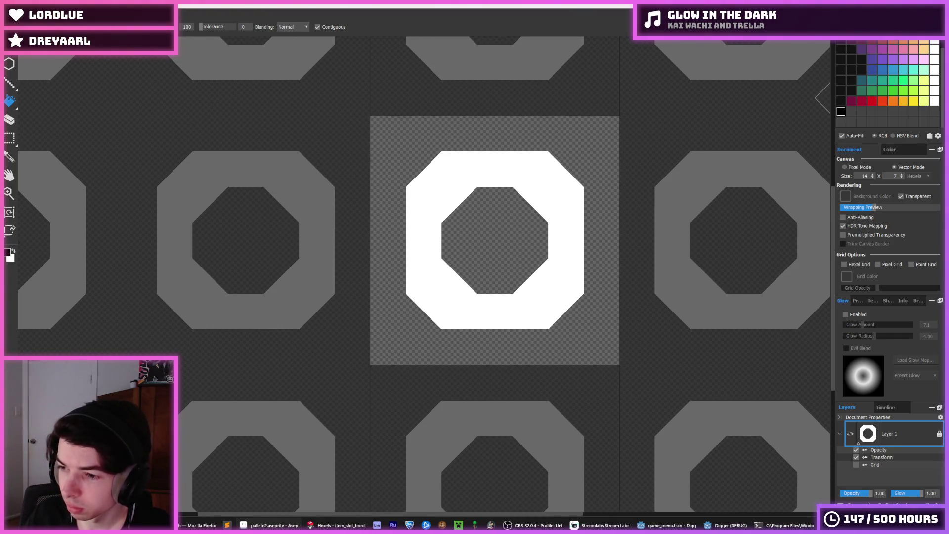
{"action": "left_click", "coordinate": [888, 153]}
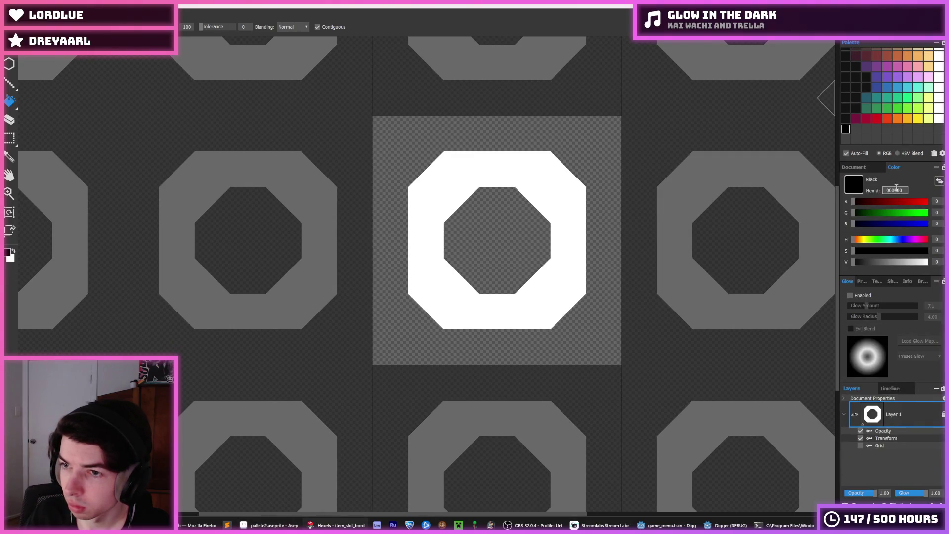
- Enter hex colours 24232a, 292222 and 2f2f3b, adding 2f2f3b as a new palette swatch
{"action": "type", "text": "24232a"}
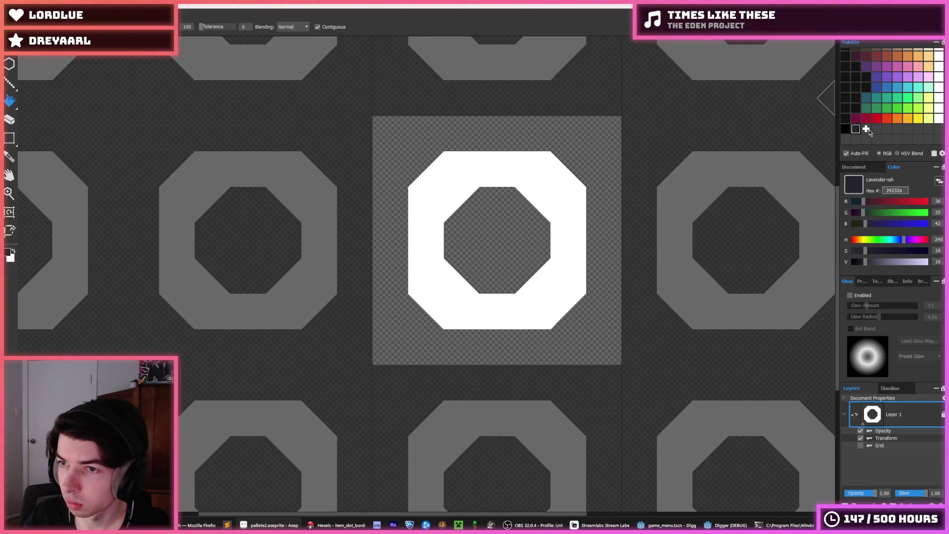
{"action": "left_click", "coordinate": [903, 190]}
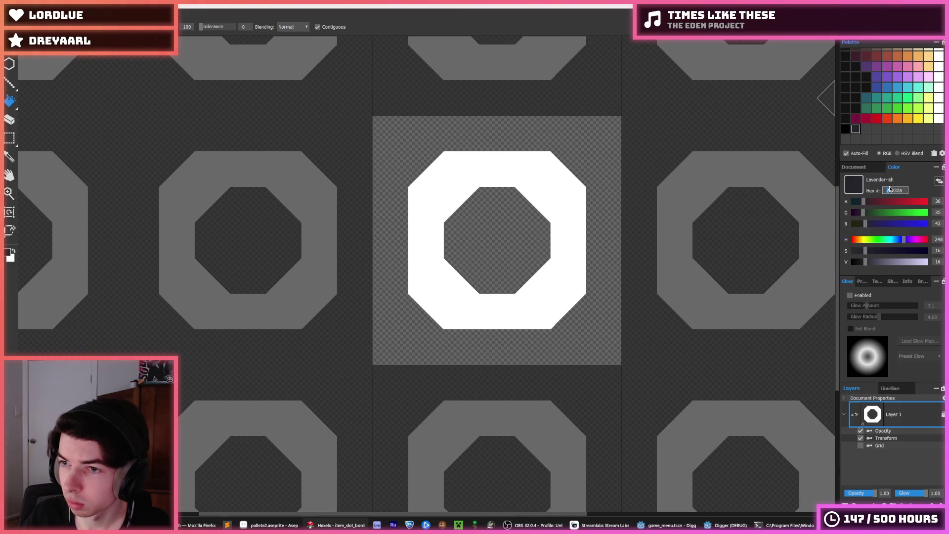
{"action": "type", "text": "292222"}
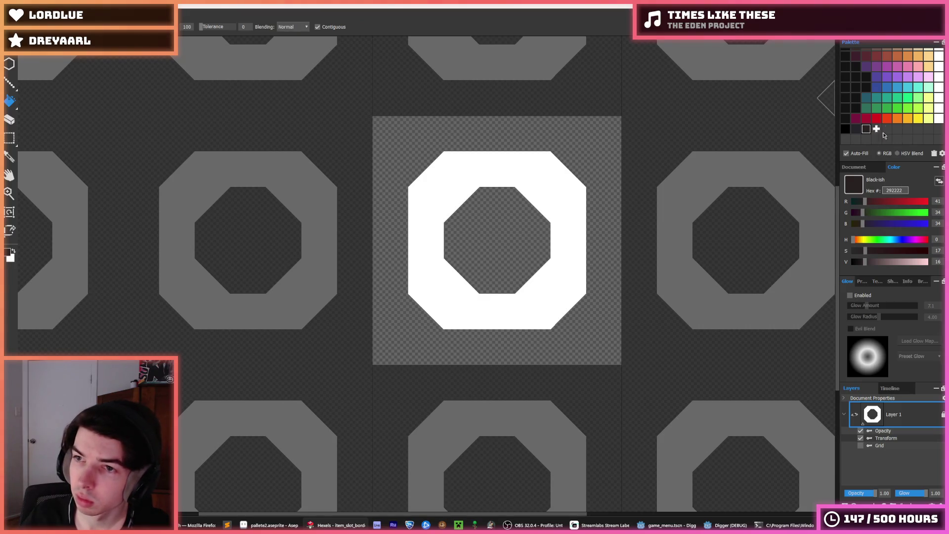
{"action": "key", "text": "alt+Tab"}
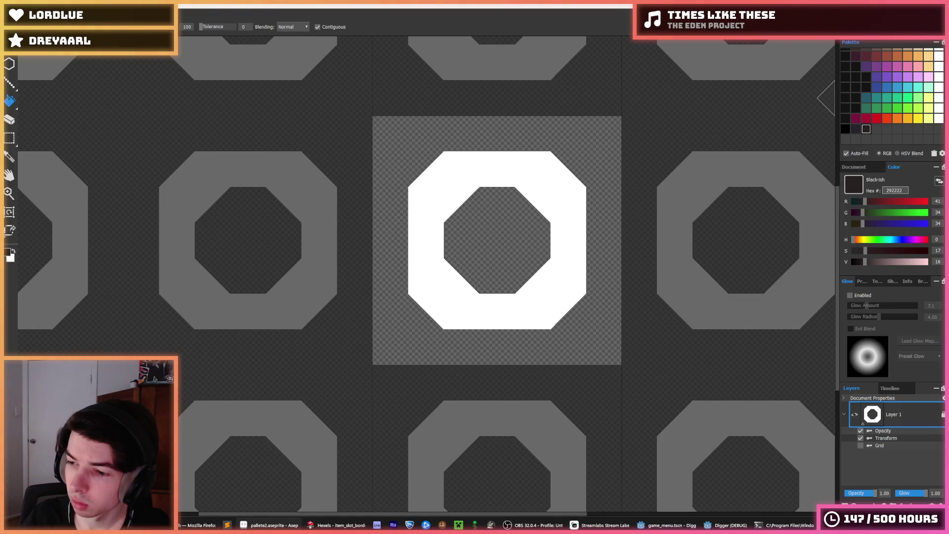
{"action": "left_click", "coordinate": [904, 192]}
{"action": "type", "text": "2f2f3b"}
{"action": "key", "text": "Return"}
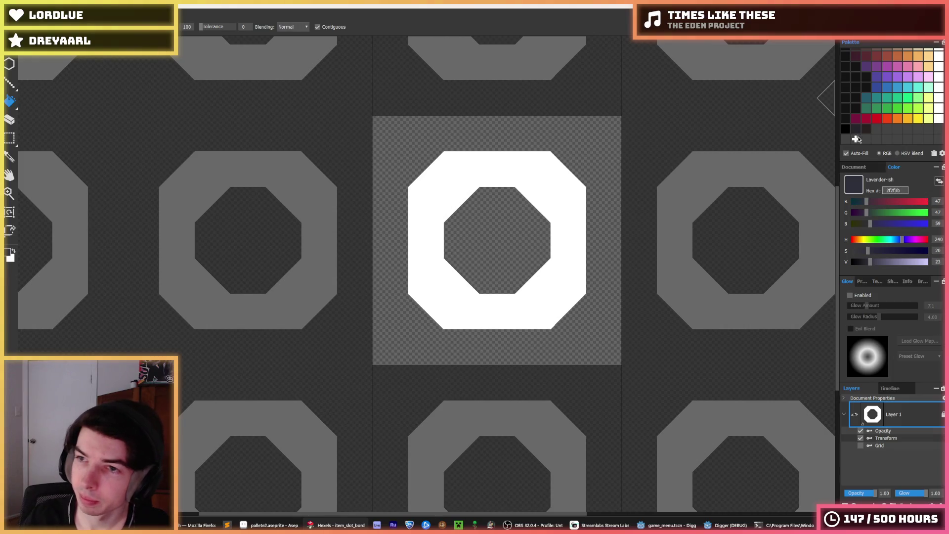
{"action": "left_click", "coordinate": [863, 142]}
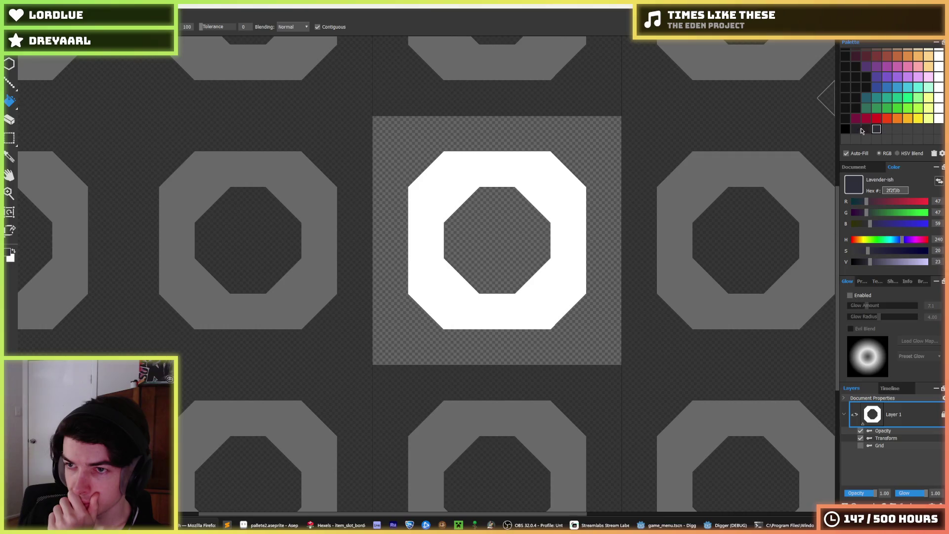
- Select the 141414, 24232a and 292222 swatches and drag dark swatches toward the bottom row
{"action": "left_click", "coordinate": [847, 66]}
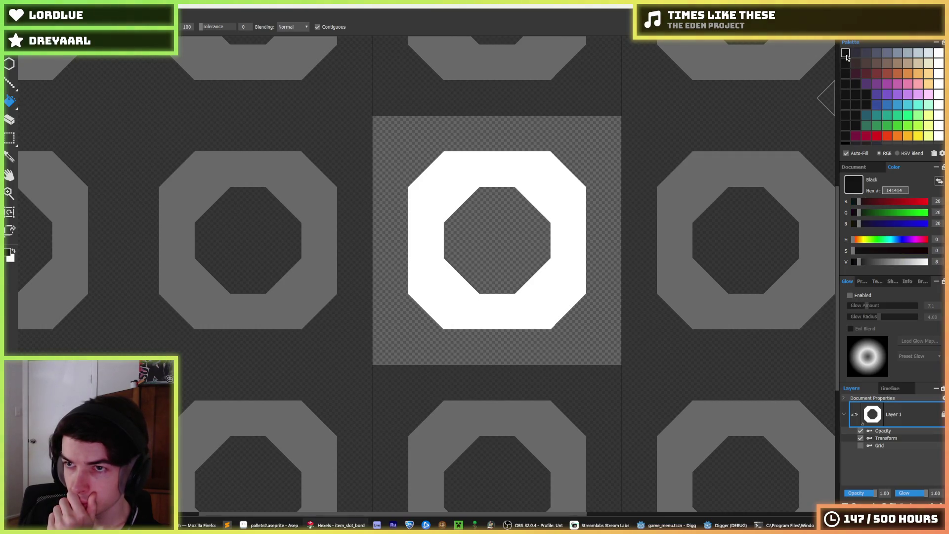
{"action": "left_click", "coordinate": [856, 129]}
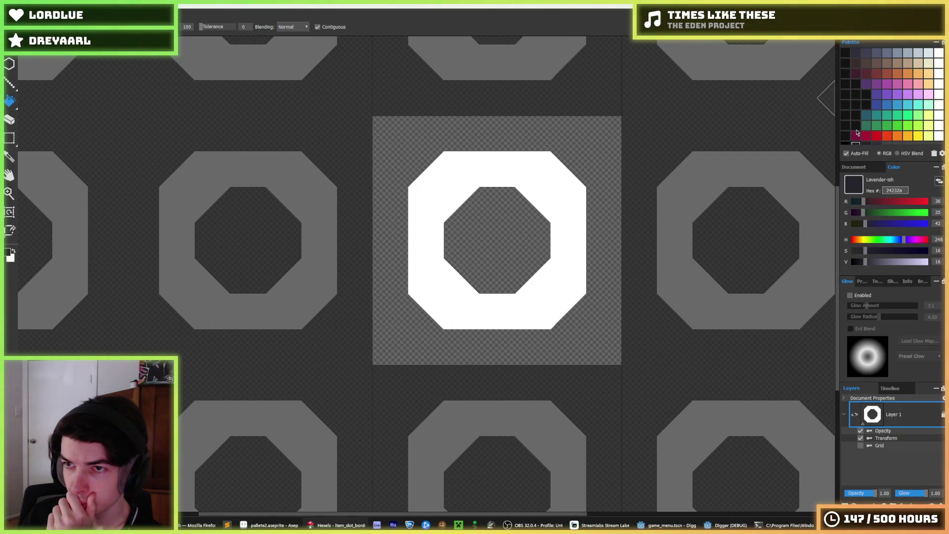
{"action": "left_click", "coordinate": [866, 129]}
{"action": "scroll", "coordinate": [868, 129], "scroll_direction": "up", "scroll_amount": 1}
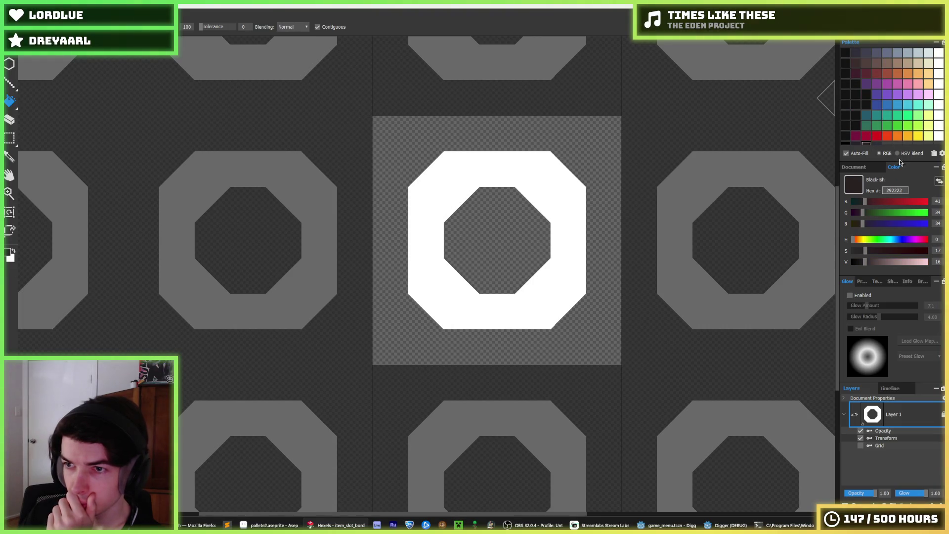
{"action": "scroll", "coordinate": [866, 141], "scroll_direction": "down", "scroll_amount": 1}
{"action": "scroll", "coordinate": [866, 142], "scroll_direction": "up", "scroll_amount": 1}
{"action": "left_click_drag", "start_coordinate": [867, 145], "coordinate": [847, 65]}
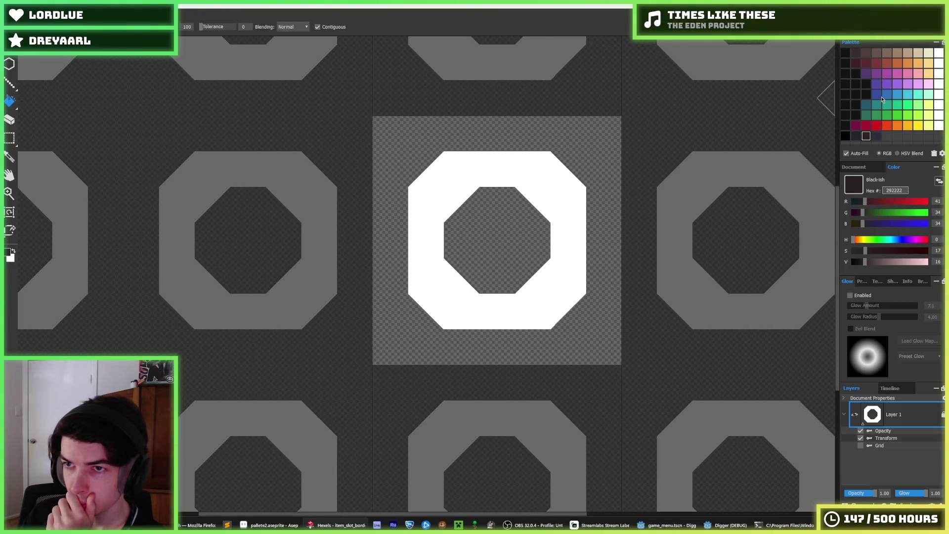
{"action": "scroll", "coordinate": [868, 108], "scroll_direction": "down", "scroll_amount": 1}
{"action": "left_click", "coordinate": [856, 82]}
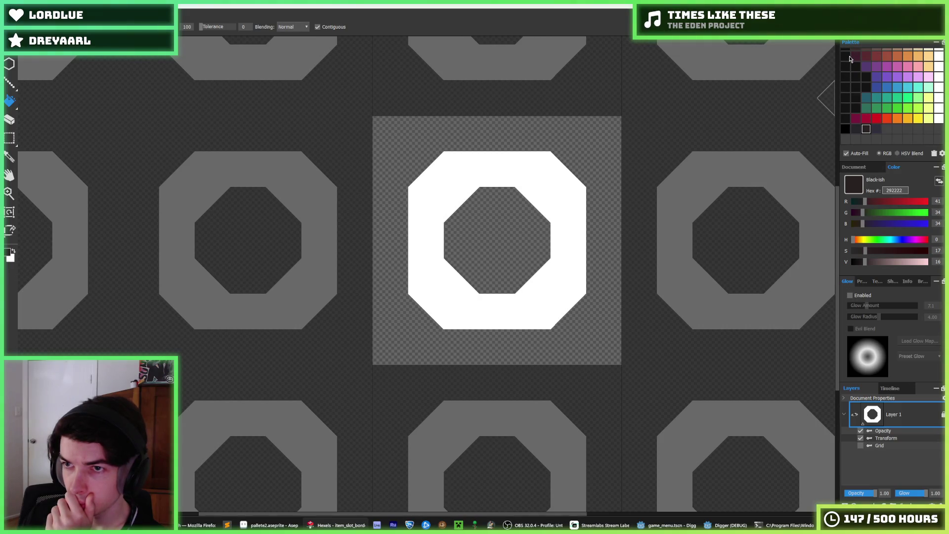
{"action": "left_click", "coordinate": [872, 104]}
{"action": "mouse_move", "coordinate": [873, 105]}
{"action": "left_mouse_down"}
{"action": "mouse_move", "coordinate": [865, 130]}
{"action": "mouse_move", "coordinate": [897, 129]}
{"action": "left_mouse_up"}
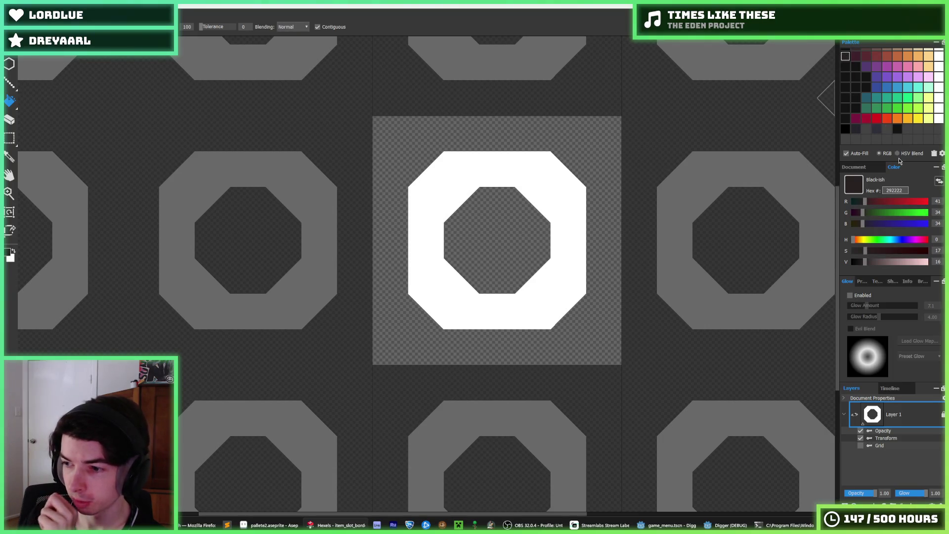
- Move black 141414 into the bottom row, then select the lavender 302f3a swatch
{"action": "scroll", "coordinate": [880, 112], "scroll_direction": "up", "scroll_amount": 2}
{"action": "left_click", "coordinate": [856, 84]}
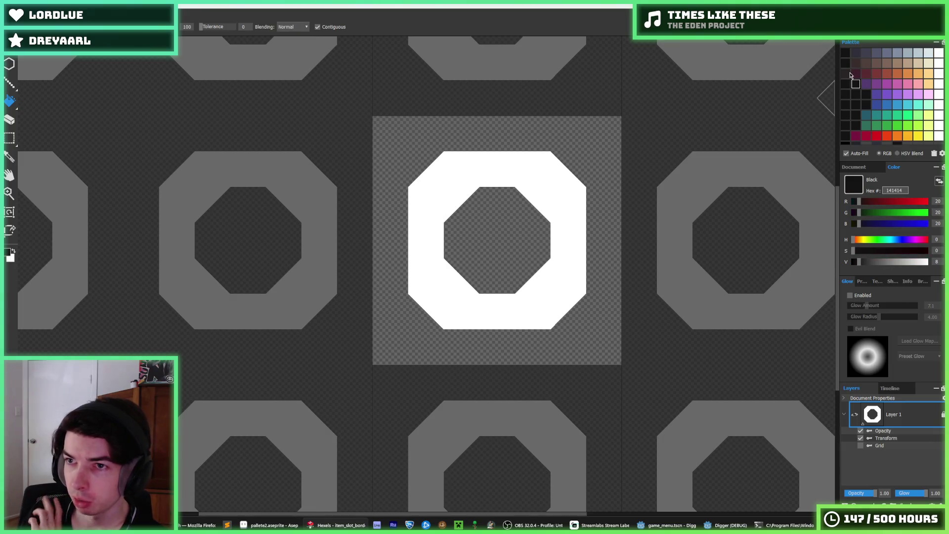
{"action": "scroll", "coordinate": [845, 63], "scroll_direction": "down", "scroll_amount": 2}
{"action": "left_click_drag", "start_coordinate": [846, 52], "coordinate": [917, 131]}
{"action": "scroll", "coordinate": [885, 112], "scroll_direction": "up", "scroll_amount": 2}
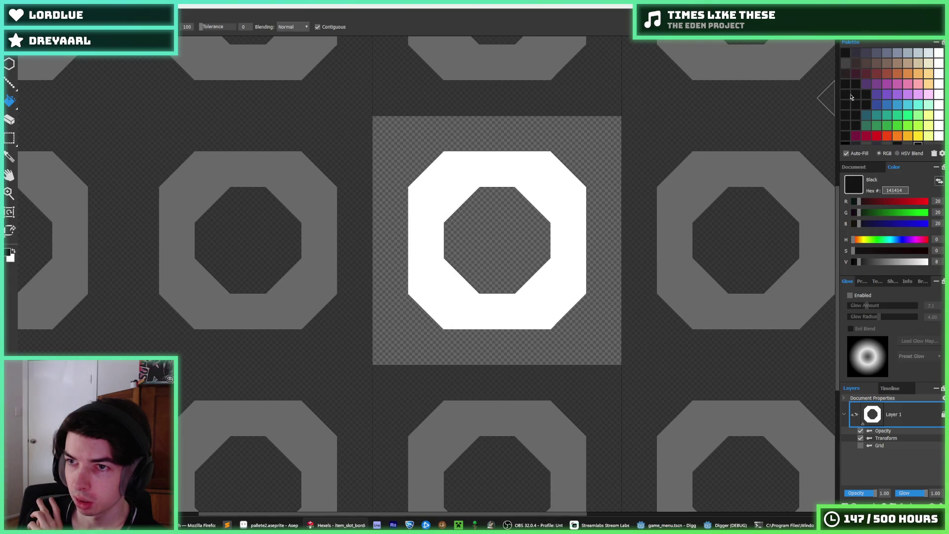
{"action": "left_click", "coordinate": [845, 72]}
{"action": "scroll", "coordinate": [888, 108], "scroll_direction": "down", "scroll_amount": 2}
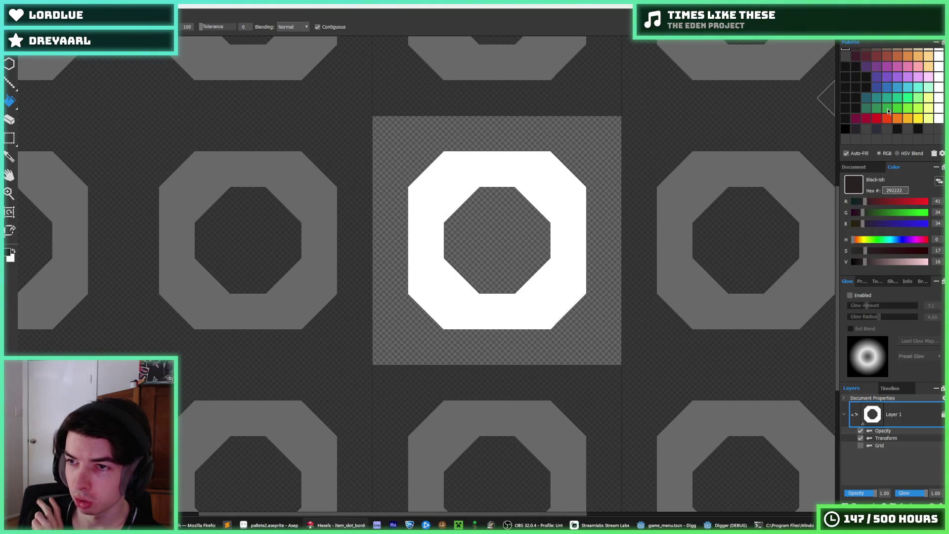
{"action": "left_click", "coordinate": [908, 129]}
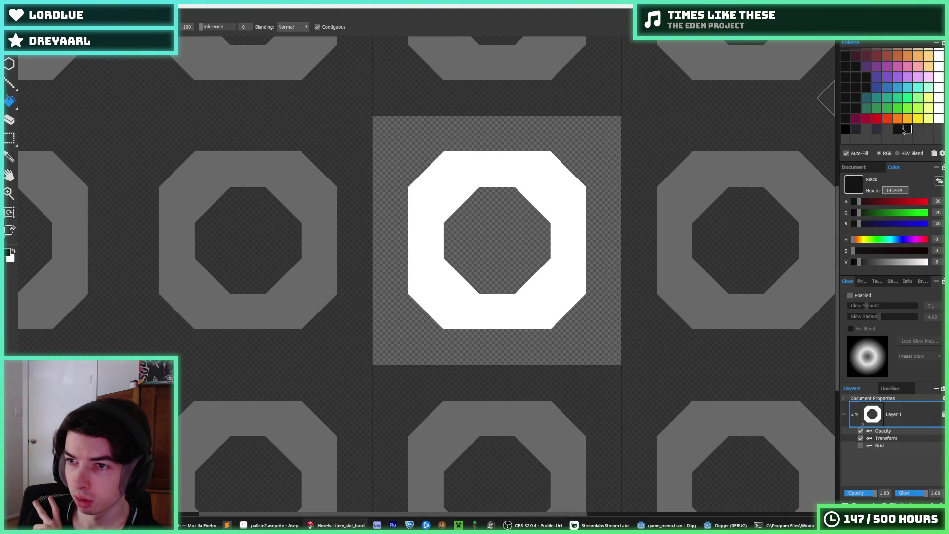
{"action": "scroll", "coordinate": [859, 75], "scroll_direction": "up", "scroll_amount": 2}
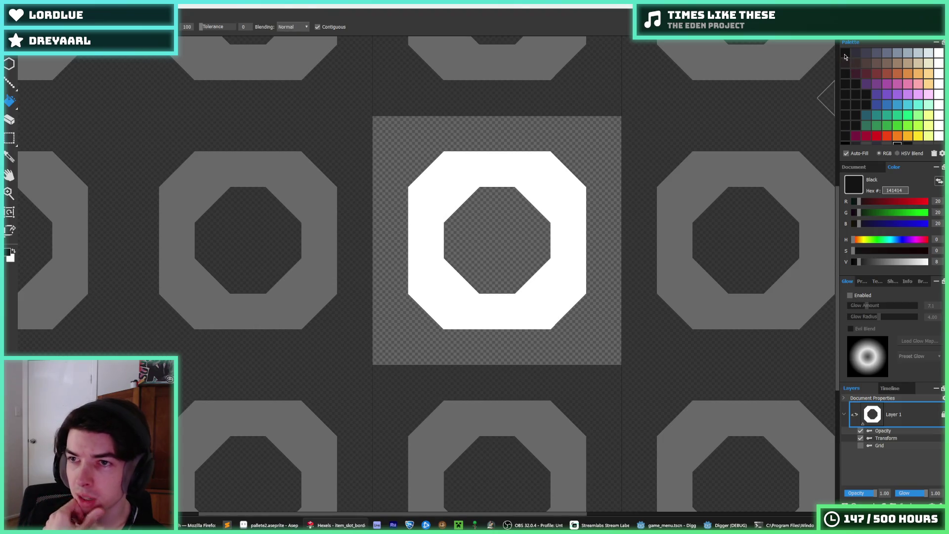
{"action": "scroll", "coordinate": [890, 113], "scroll_direction": "down", "scroll_amount": 2}
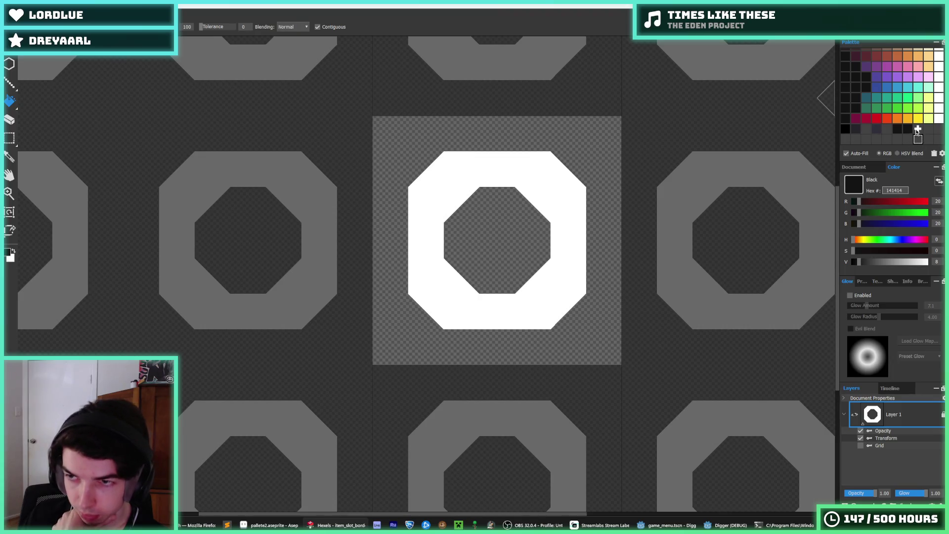
{"action": "scroll", "coordinate": [916, 131], "scroll_direction": "up", "scroll_amount": 2}
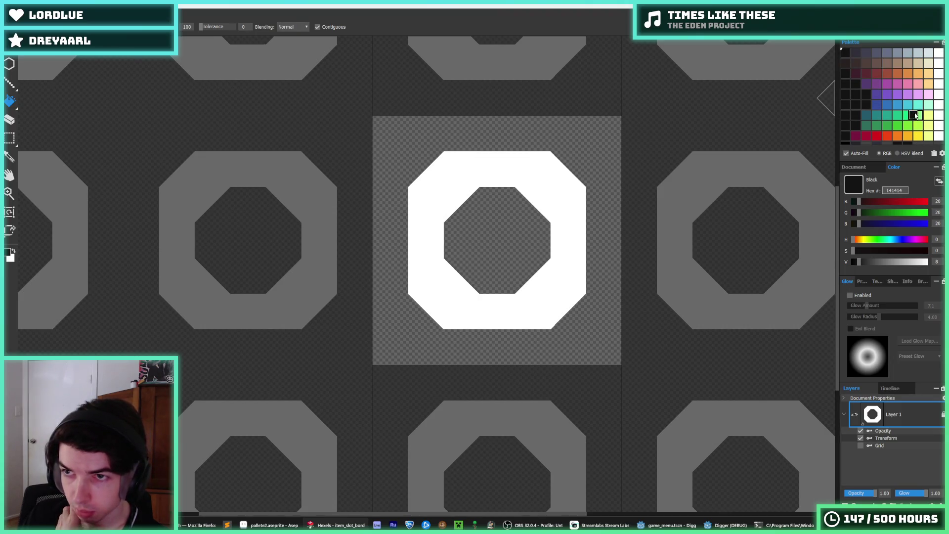
{"action": "scroll", "coordinate": [920, 129], "scroll_direction": "down", "scroll_amount": 2}
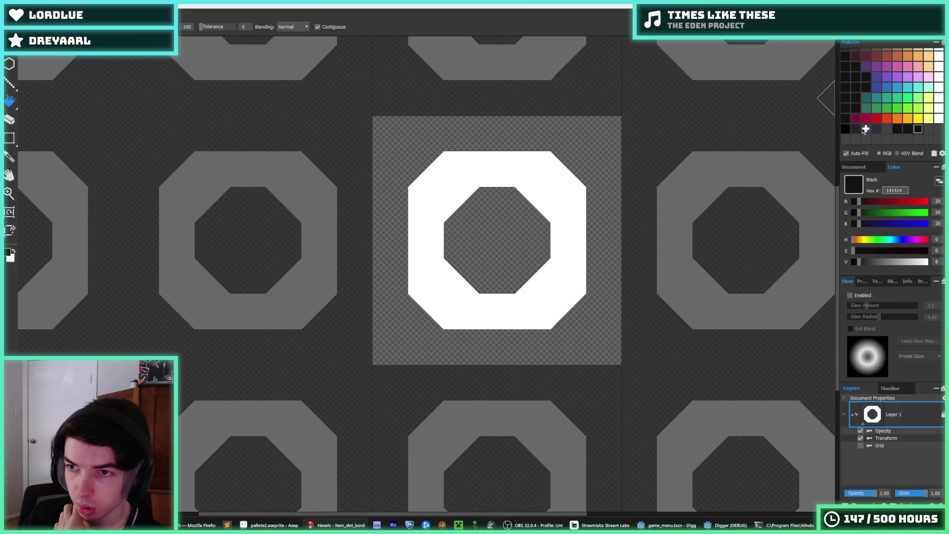
{"action": "scroll", "coordinate": [866, 130], "scroll_direction": "up", "scroll_amount": 2}
{"action": "left_click", "coordinate": [857, 57]}
- Pick the dark swatches 24232a, 292222, 24232a and 302f3a in turn
{"action": "scroll", "coordinate": [927, 134], "scroll_direction": "down", "scroll_amount": 2}
{"action": "scroll", "coordinate": [886, 130], "scroll_direction": "up", "scroll_amount": 2}
{"action": "scroll", "coordinate": [871, 130], "scroll_direction": "down", "scroll_amount": 2}
{"action": "left_click", "coordinate": [859, 130]}
{"action": "scroll", "coordinate": [863, 99], "scroll_direction": "up", "scroll_amount": 1}
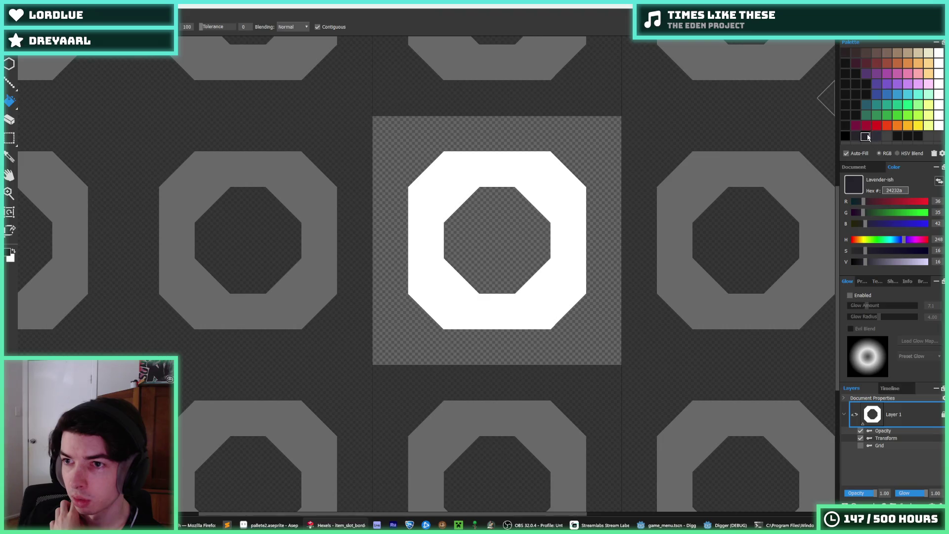
{"action": "scroll", "coordinate": [874, 104], "scroll_direction": "up", "scroll_amount": 1}
{"action": "scroll", "coordinate": [871, 106], "scroll_direction": "down", "scroll_amount": 1}
{"action": "scroll", "coordinate": [870, 124], "scroll_direction": "up", "scroll_amount": 1}
{"action": "left_click", "coordinate": [867, 143]}
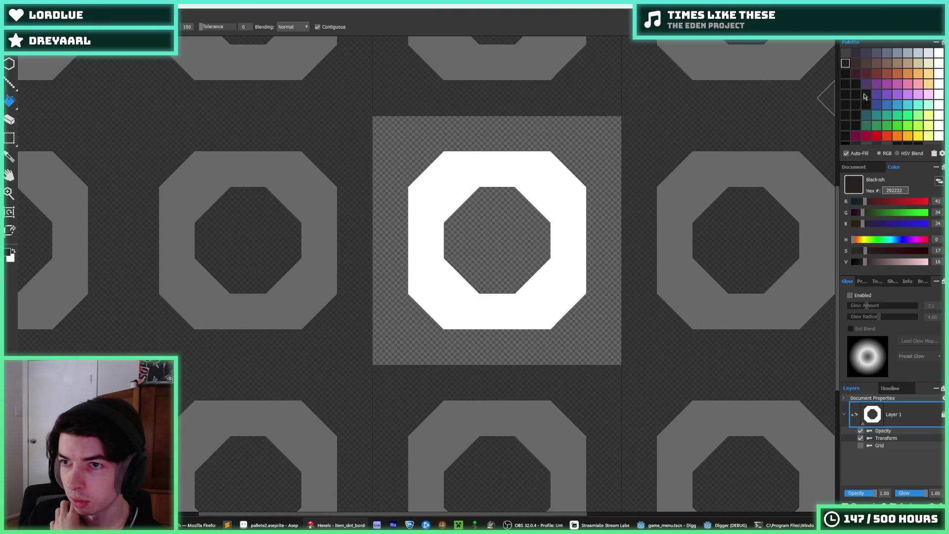
{"action": "left_click", "coordinate": [864, 113]}
{"action": "left_click", "coordinate": [857, 53]}
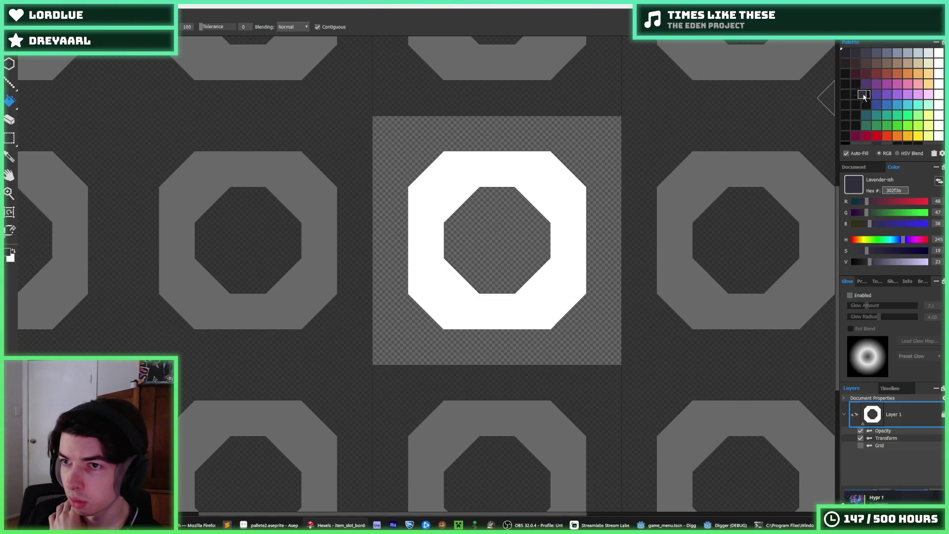
- Pick the dark 2f2f3b, 292222 and black 141414 palette colours
{"action": "scroll", "coordinate": [866, 129], "scroll_direction": "down", "scroll_amount": 1}
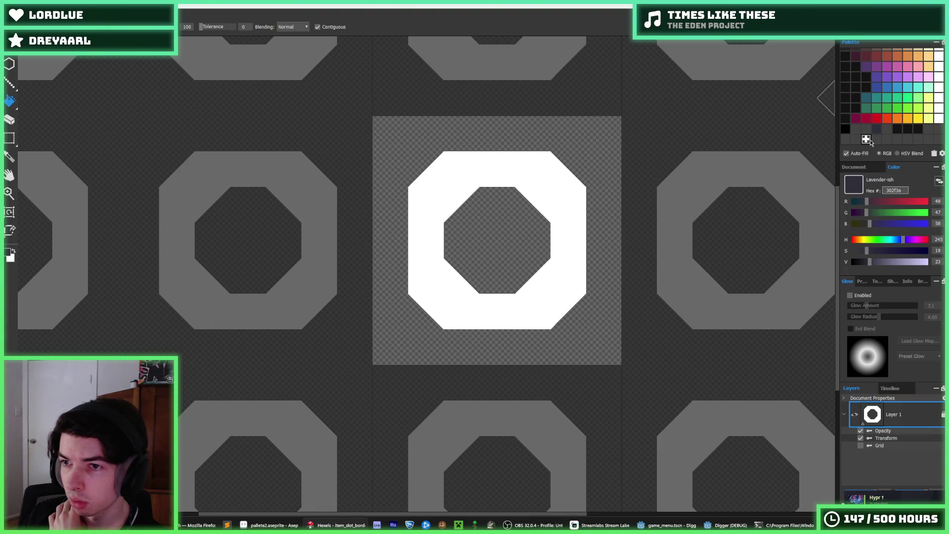
{"action": "scroll", "coordinate": [870, 139], "scroll_direction": "up", "scroll_amount": 1}
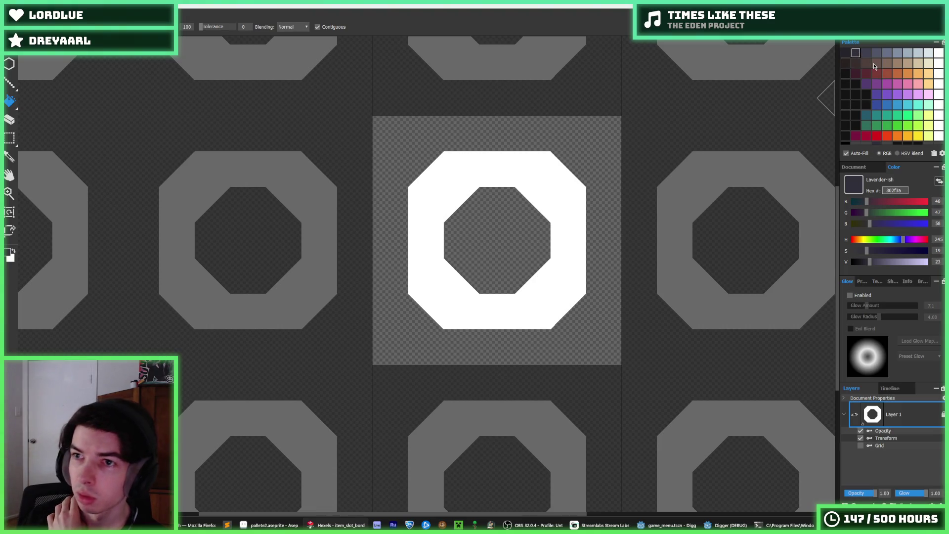
{"action": "scroll", "coordinate": [868, 127], "scroll_direction": "down", "scroll_amount": 1}
{"action": "left_click", "coordinate": [876, 128]}
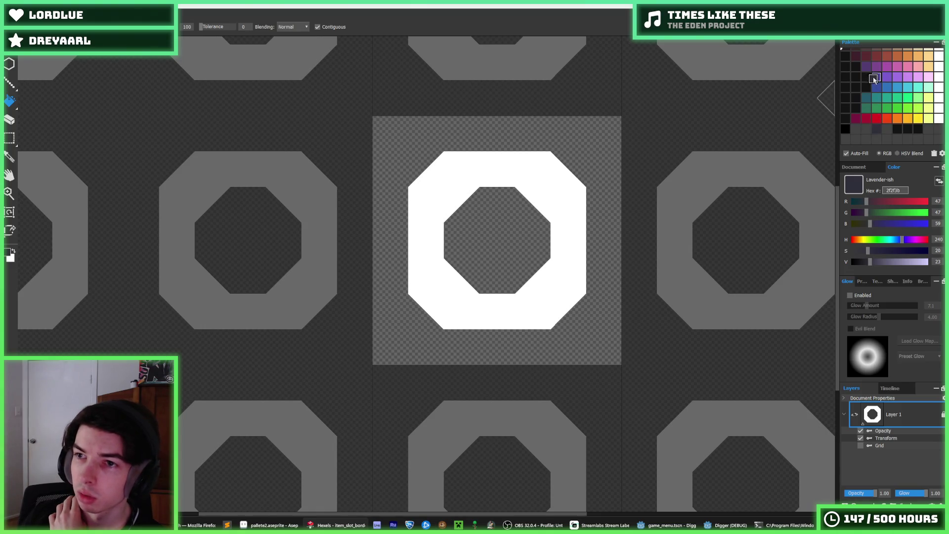
{"action": "scroll", "coordinate": [875, 123], "scroll_direction": "up", "scroll_amount": 1}
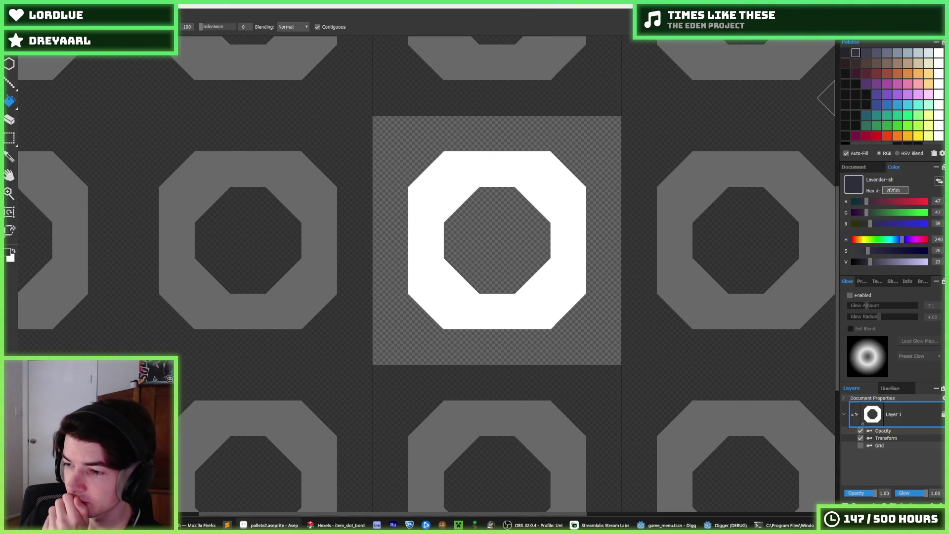
{"action": "left_click", "coordinate": [846, 63]}
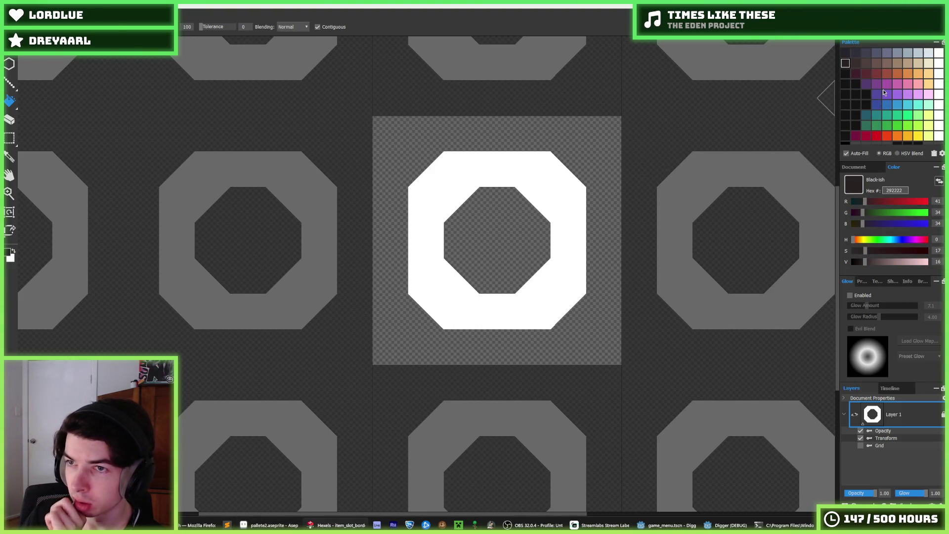
{"action": "left_click", "coordinate": [860, 98]}
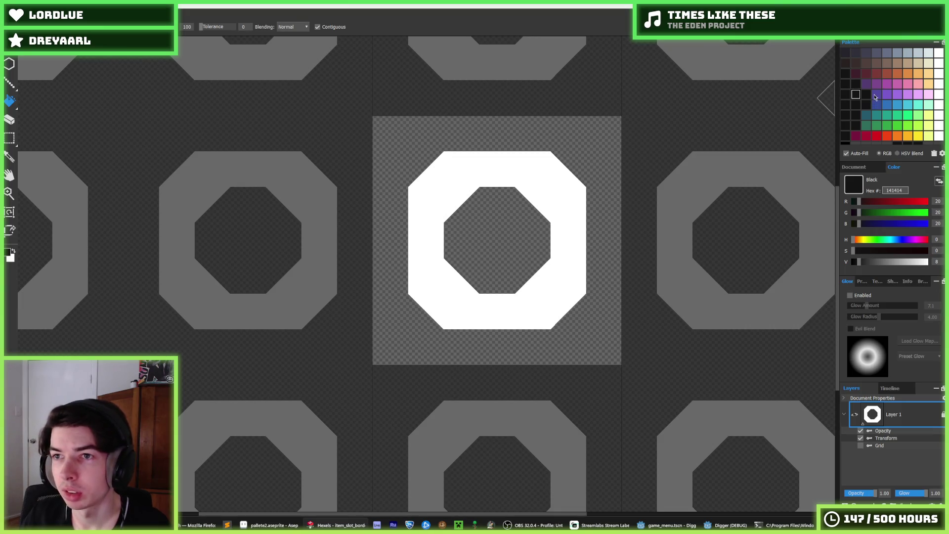
- Place black into cells of the purple 534aa0 and green 306c5c rows, ending on 000000
{"action": "left_click", "coordinate": [876, 97]}
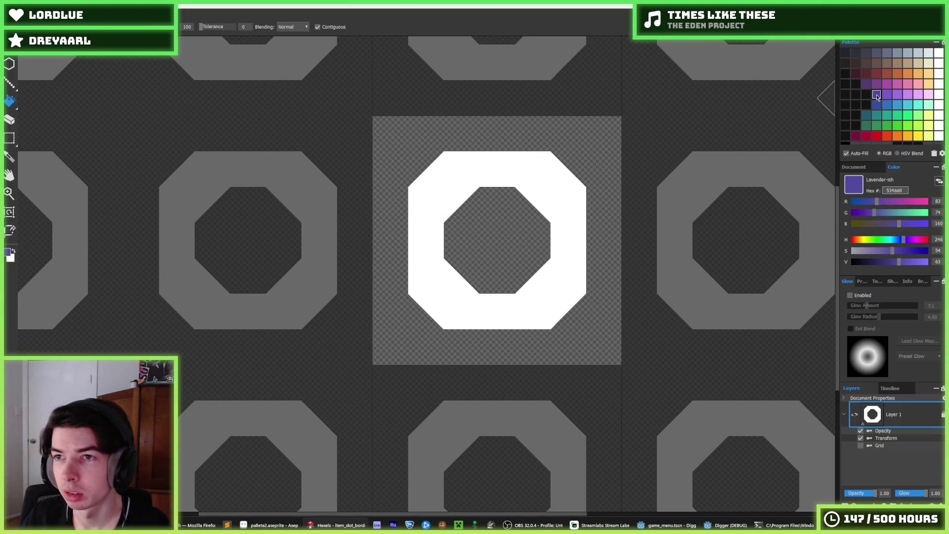
{"action": "left_click", "coordinate": [877, 96]}
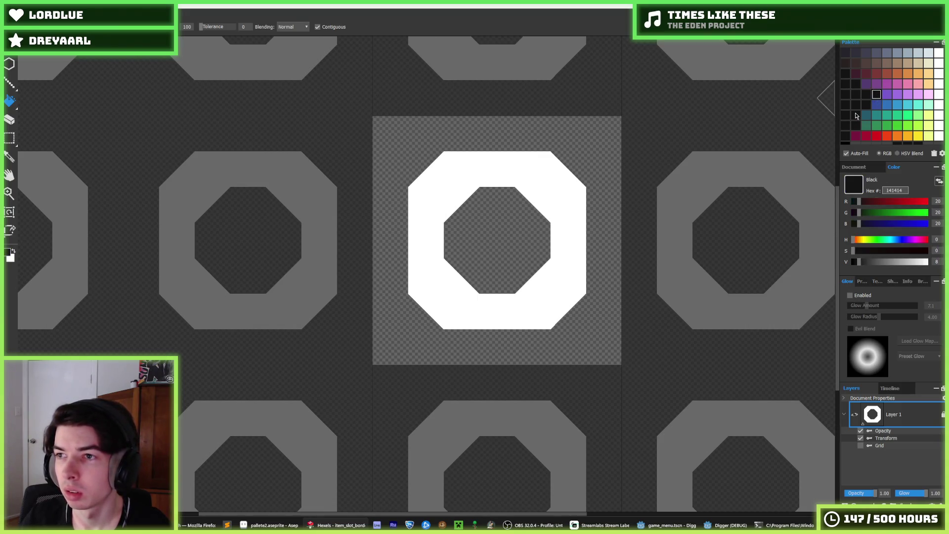
{"action": "left_click", "coordinate": [867, 127]}
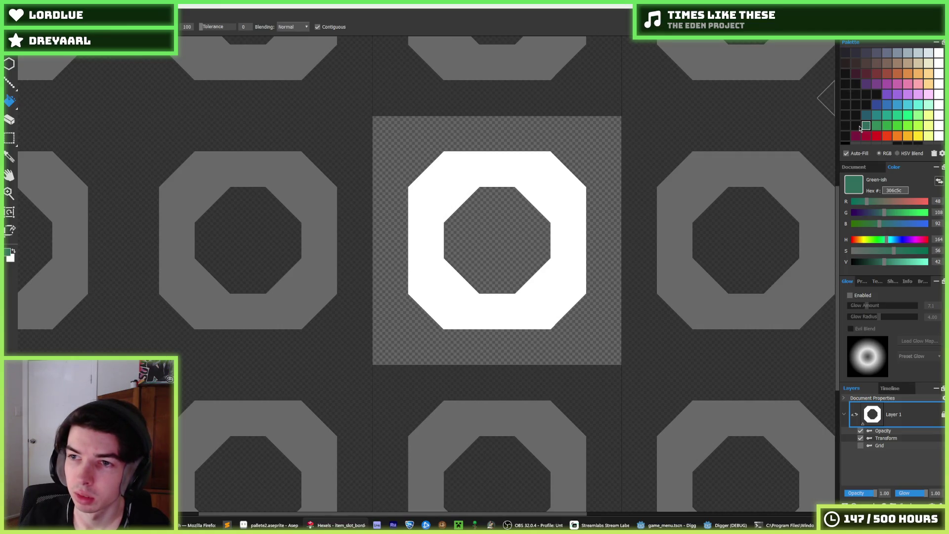
{"action": "left_click", "coordinate": [866, 127]}
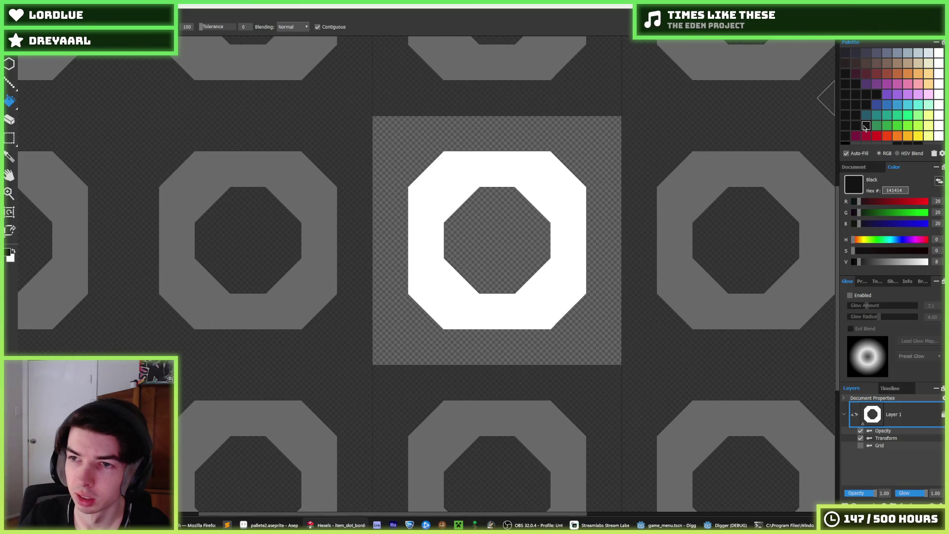
{"action": "scroll", "coordinate": [864, 127], "scroll_direction": "down", "scroll_amount": 1}
{"action": "left_click", "coordinate": [918, 130]}
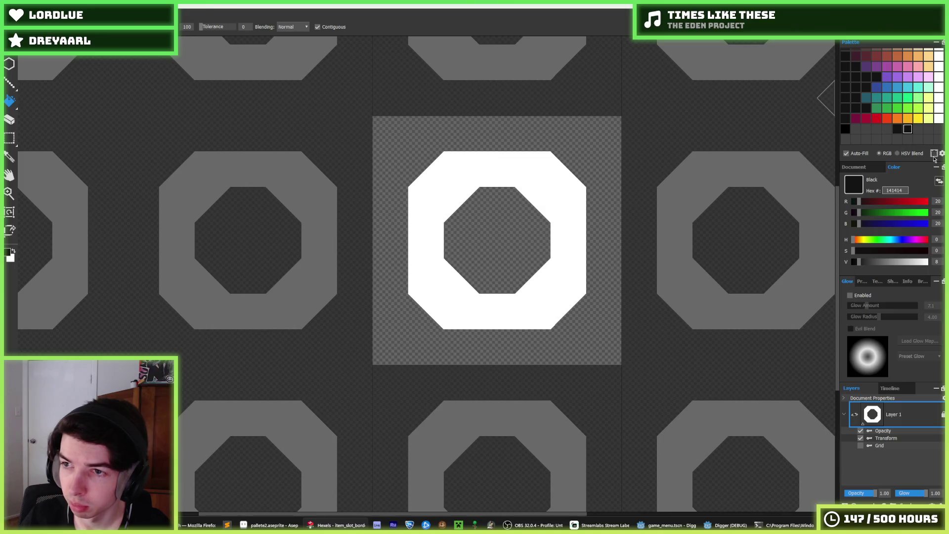
{"action": "left_click", "coordinate": [845, 129]}
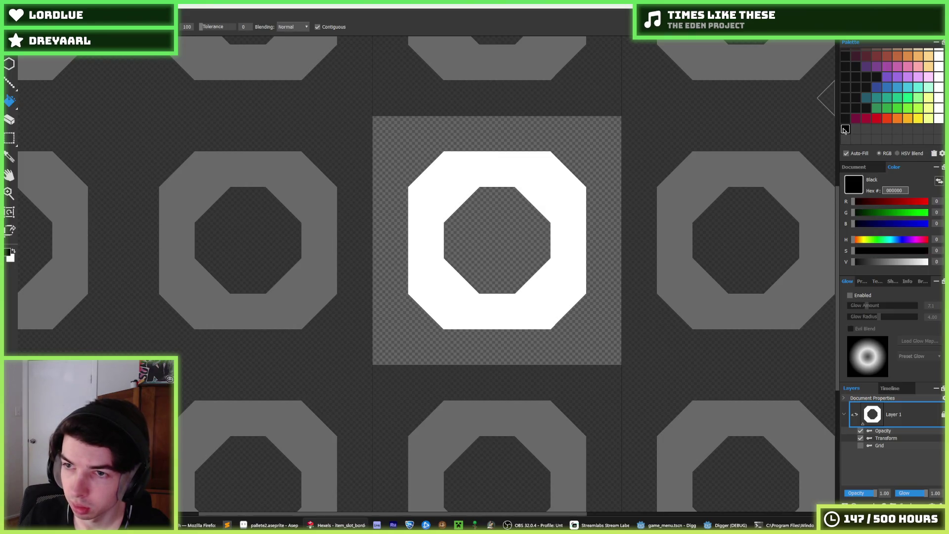
{"action": "scroll", "coordinate": [900, 127], "scroll_direction": "up", "scroll_amount": 2}
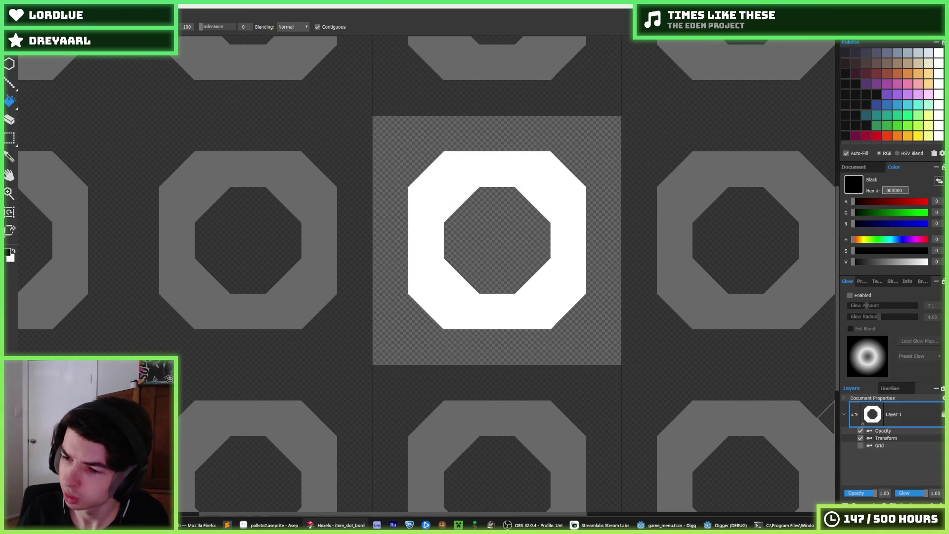
{"action": "key", "text": "super+n"}
{"action": "key", "text": "Escape"}
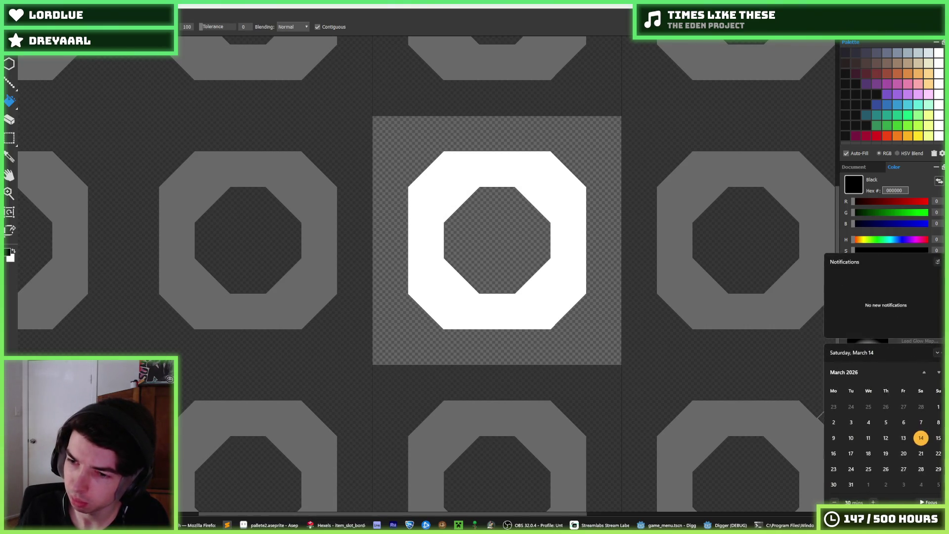
{"action": "key", "text": "super+n"}
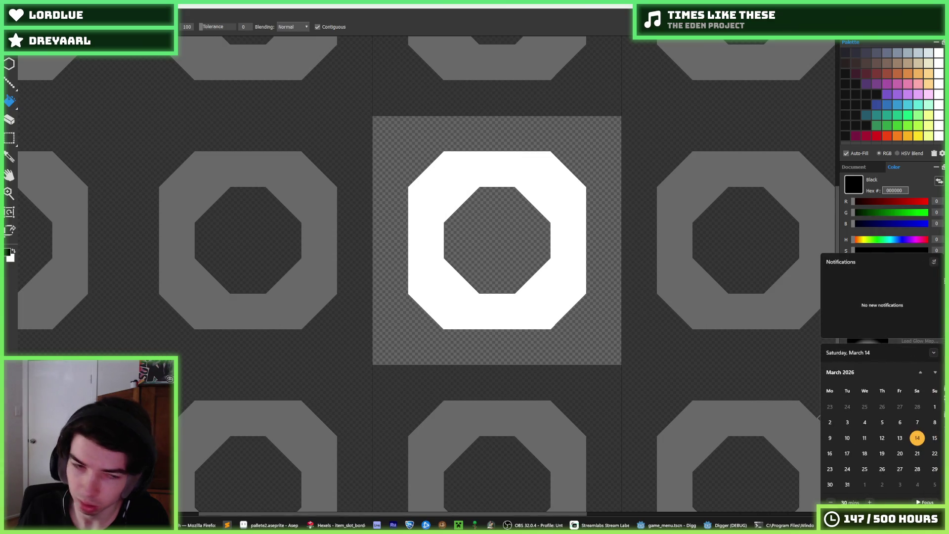
{"action": "key", "text": "super+n"}
{"action": "key", "text": "super+n"}
{"action": "key", "text": "super+n"}
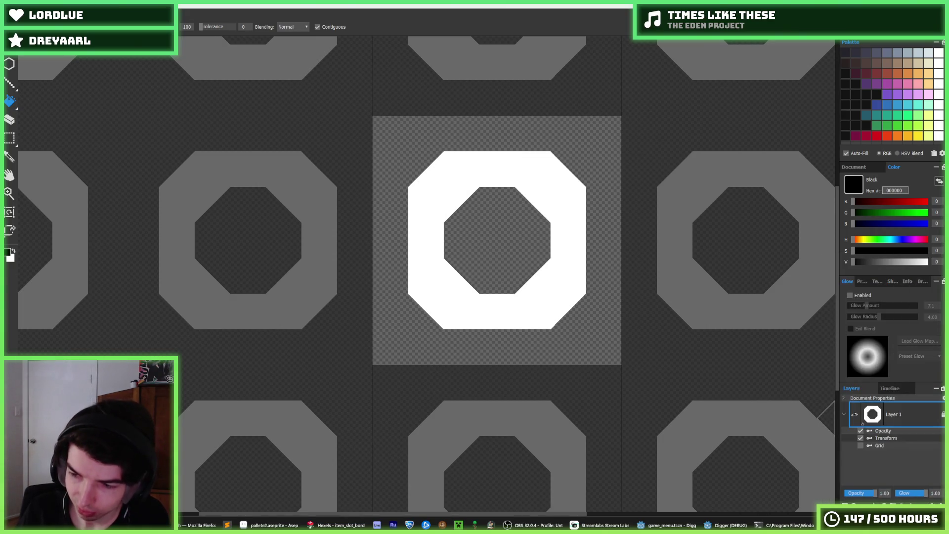
{"action": "key", "text": "super+n"}
{"action": "key", "text": "super+n"}
{"action": "key", "text": "super+n"}
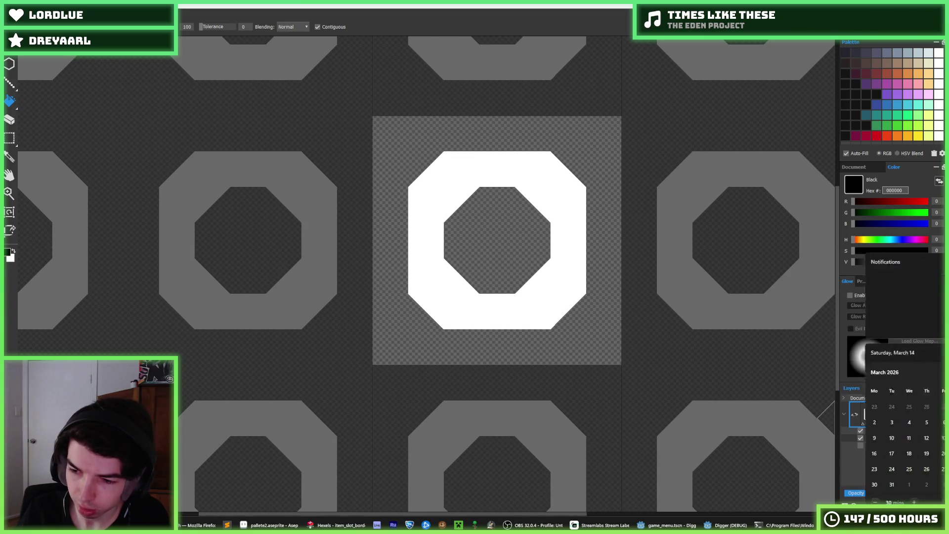
{"action": "key", "text": "super+n"}
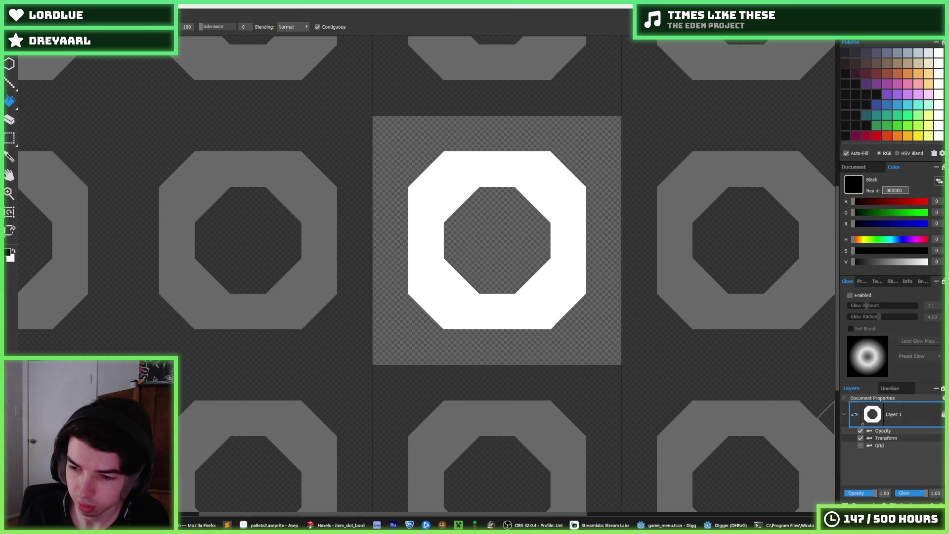
{"action": "key", "text": "super+n"}
{"action": "key", "text": "super+n"}
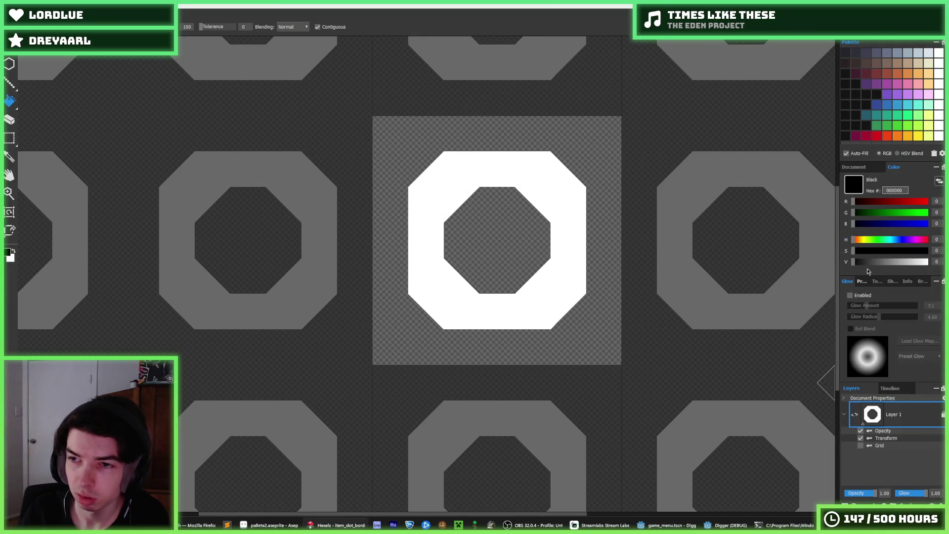
- Save the current palette as a preset named Digger via the gear menu
{"action": "left_click", "coordinate": [942, 153]}
{"action": "mouse_move", "coordinate": [926, 168]}
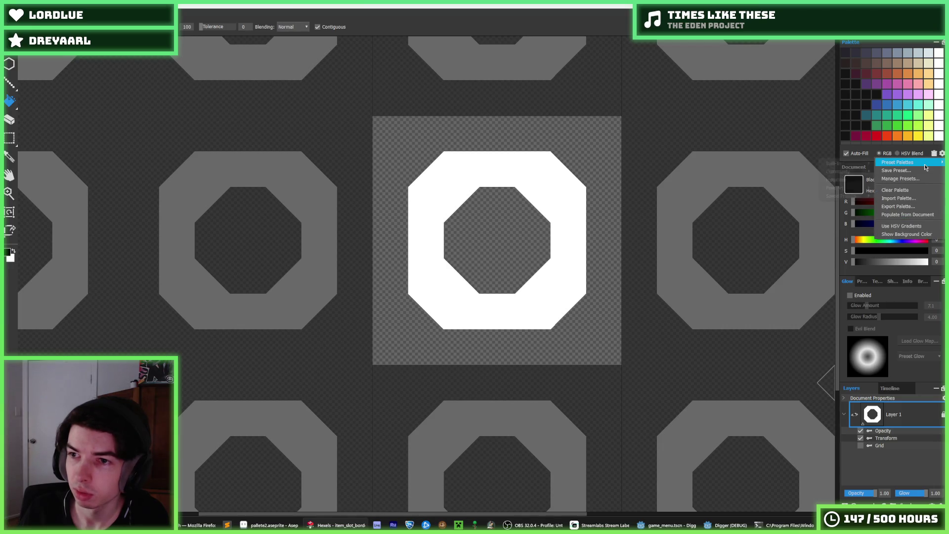
{"action": "mouse_move", "coordinate": [864, 163]}
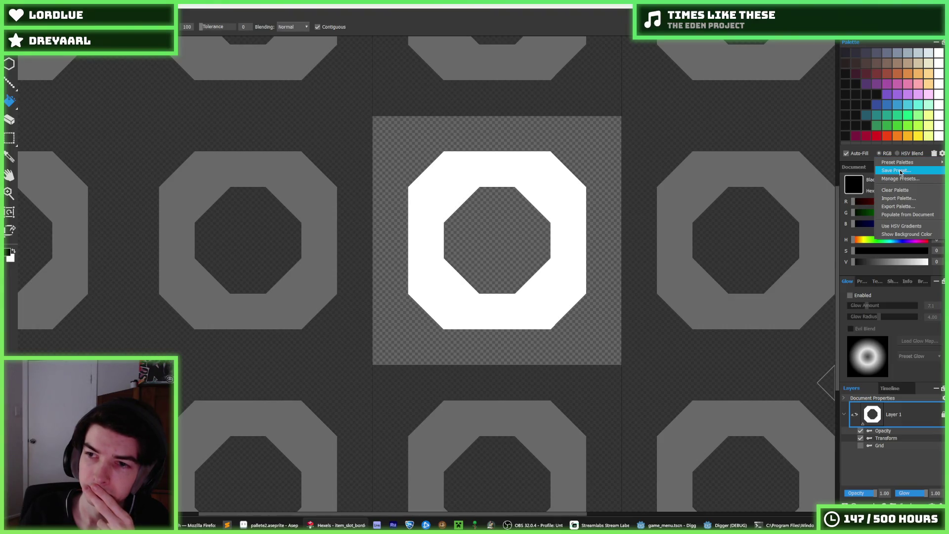
{"action": "left_click", "coordinate": [901, 171]}
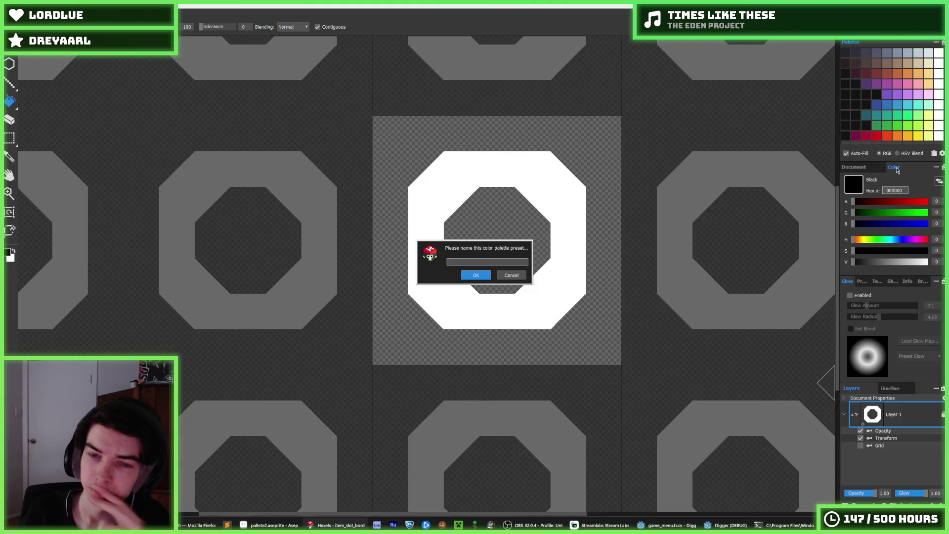
{"action": "type", "text": "Digger"}
{"action": "key", "text": "Return"}
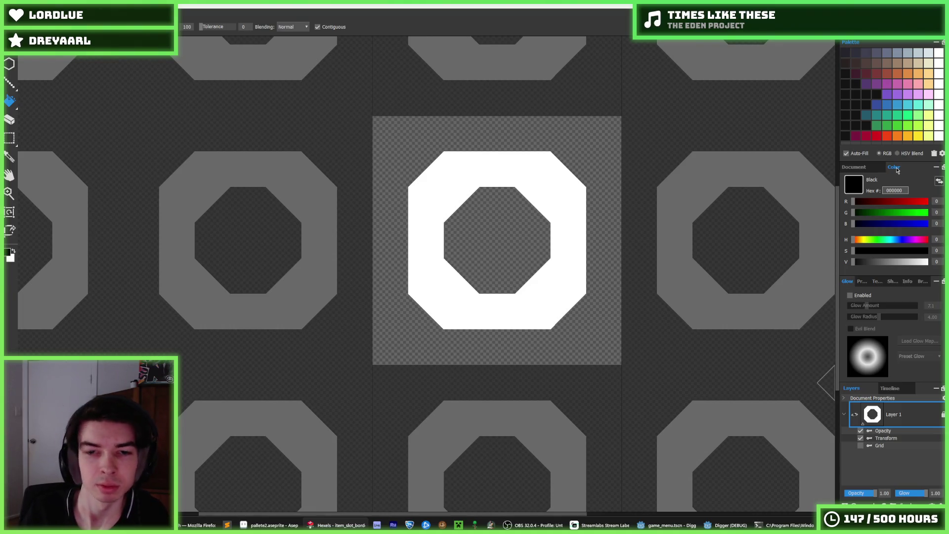
- Close the Preset Palettes submenu unchanged and make white ffffff the drawing colour
{"action": "left_click", "coordinate": [942, 153]}
{"action": "mouse_move", "coordinate": [905, 162]}
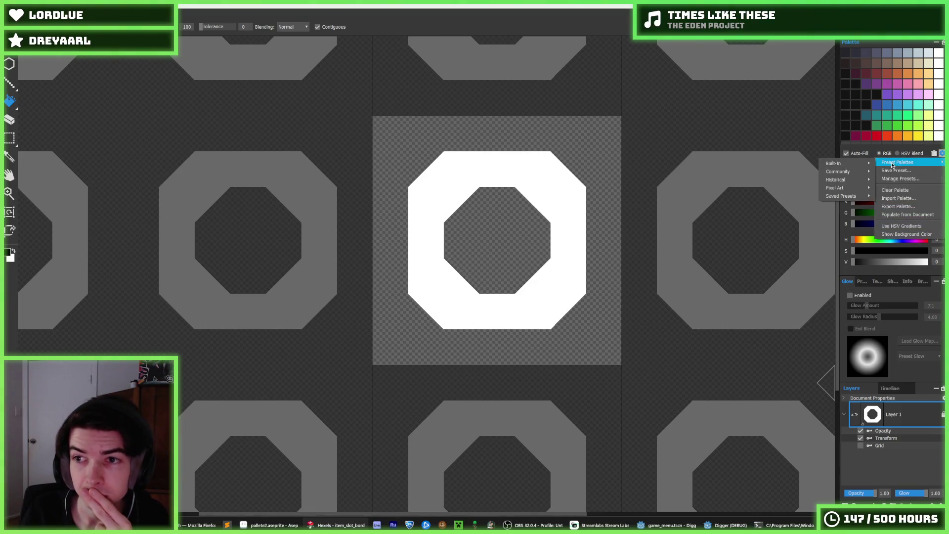
{"action": "left_click", "coordinate": [864, 211]}
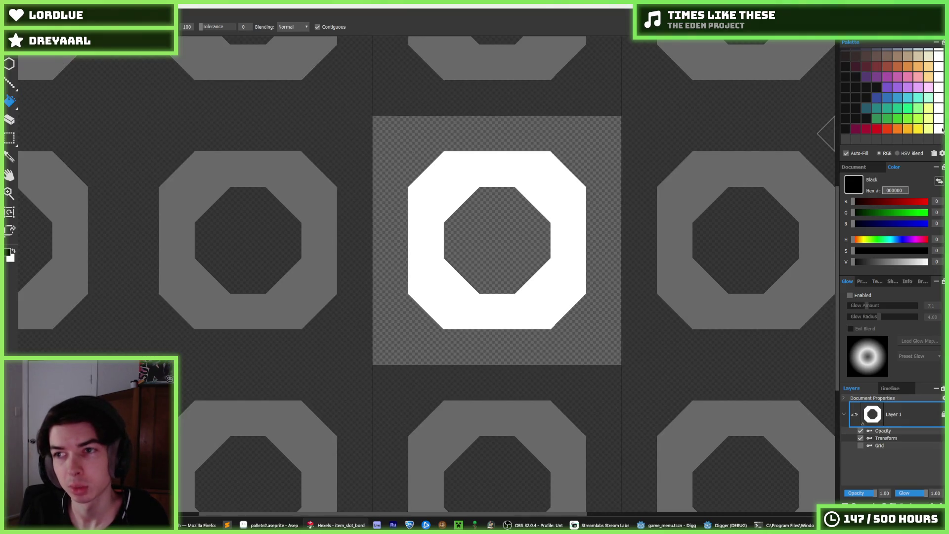
{"action": "left_click", "coordinate": [942, 130]}
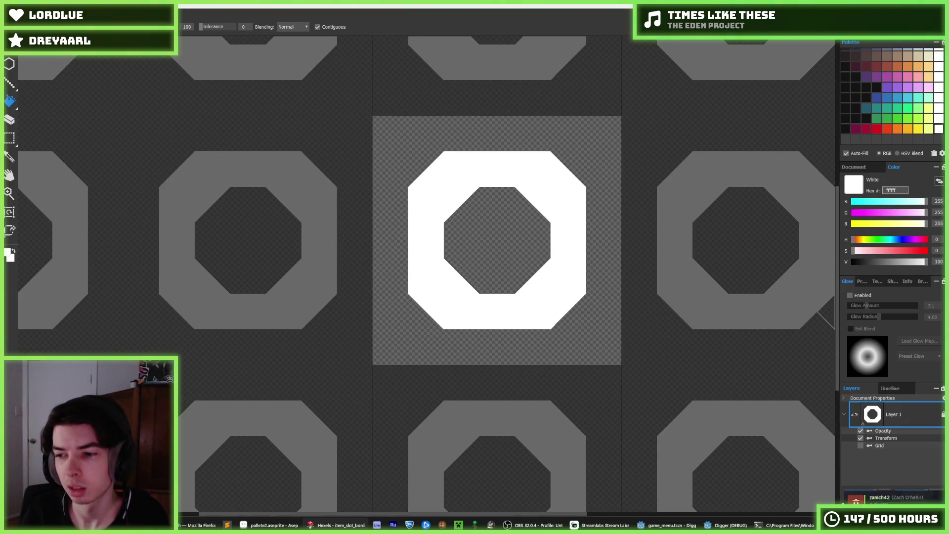
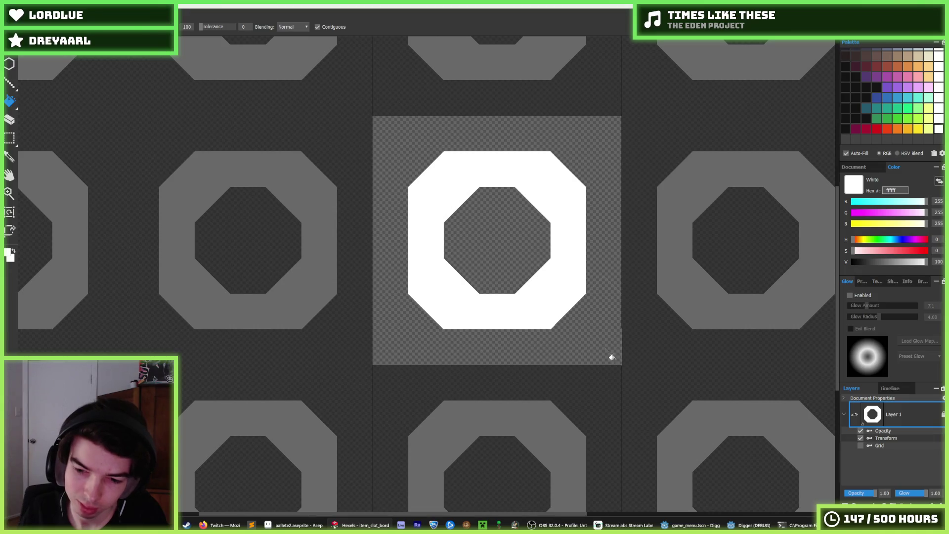
- Bring the Godot editor showing the game_menu.gd script back to the front
{"action": "left_click", "coordinate": [744, 525]}
{"action": "left_click", "coordinate": [693, 525]}
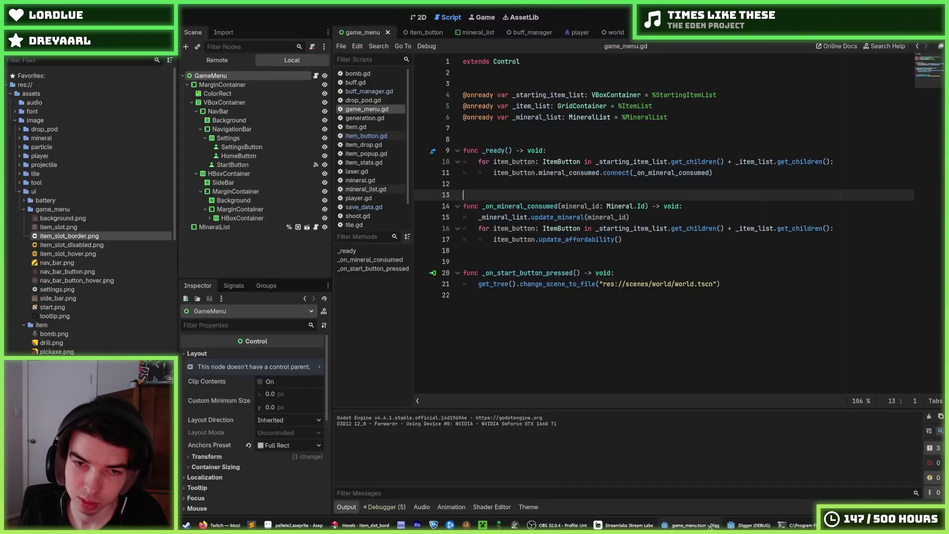
- Save the edited game_menu script with Ctrl+S
{"action": "left_click", "coordinate": [707, 106]}
{"action": "key", "text": "ctrl+s"}
{"action": "left_click", "coordinate": [733, 116]}
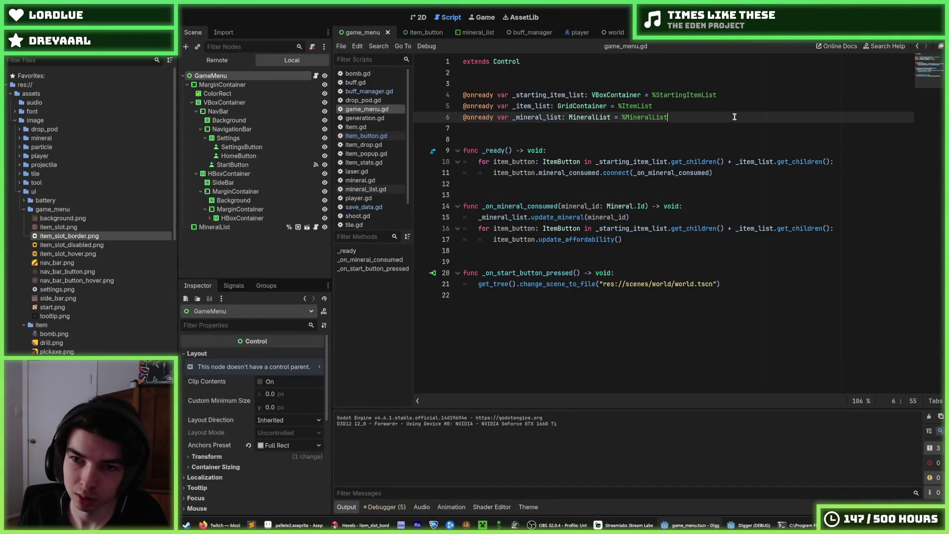
{"action": "left_click", "coordinate": [717, 106]}
{"action": "key", "text": "ctrl+s"}
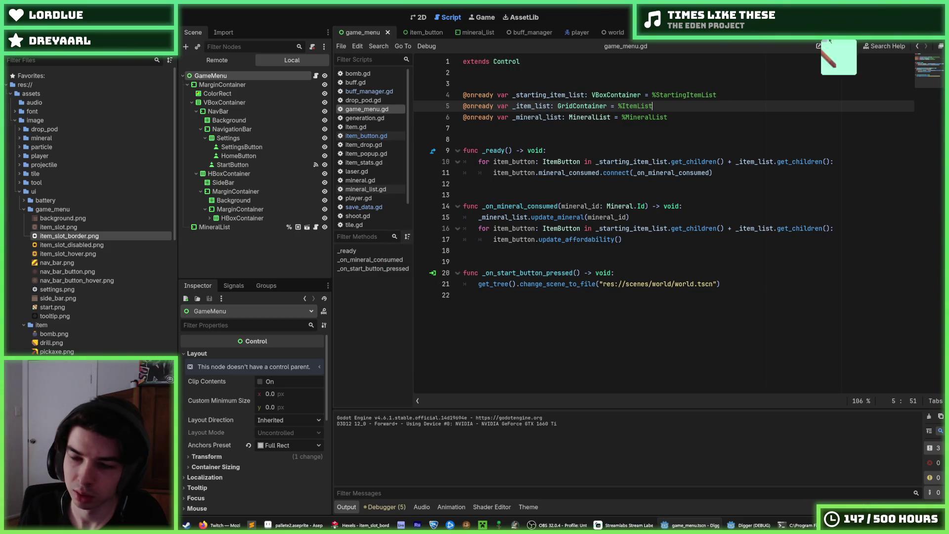
- Stop the previous debug run and relaunch the game so the miner digs
{"action": "key", "text": "F5"}
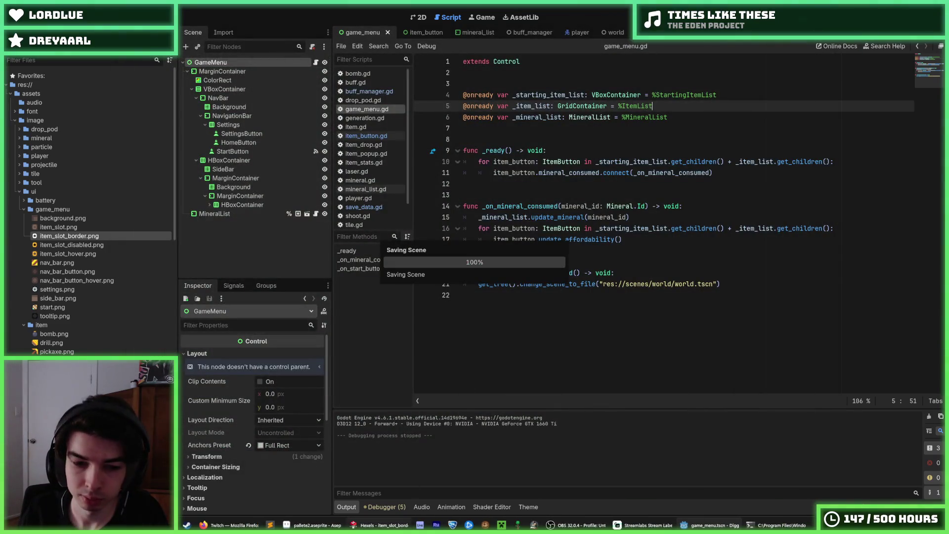
{"action": "mouse_move", "coordinate": [333, 529]}
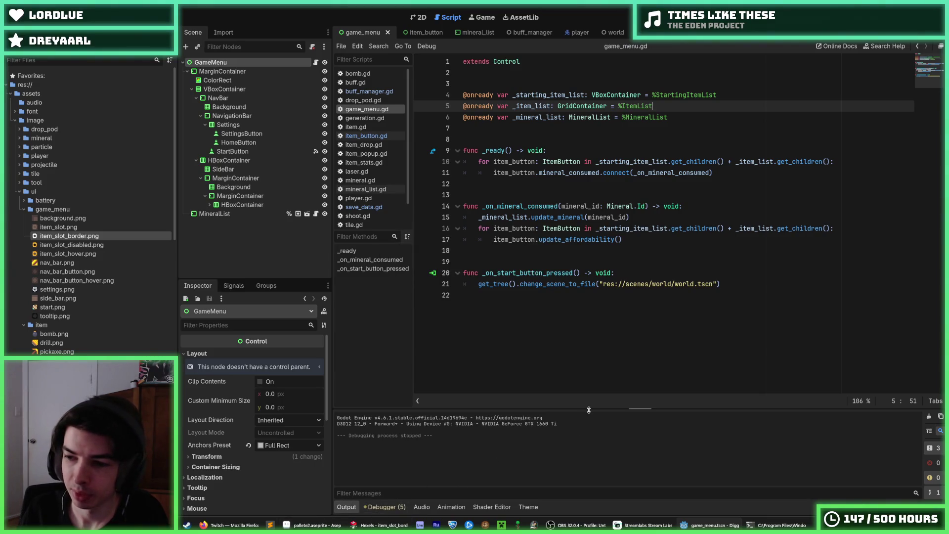
{"action": "key", "text": "ctrl+s"}
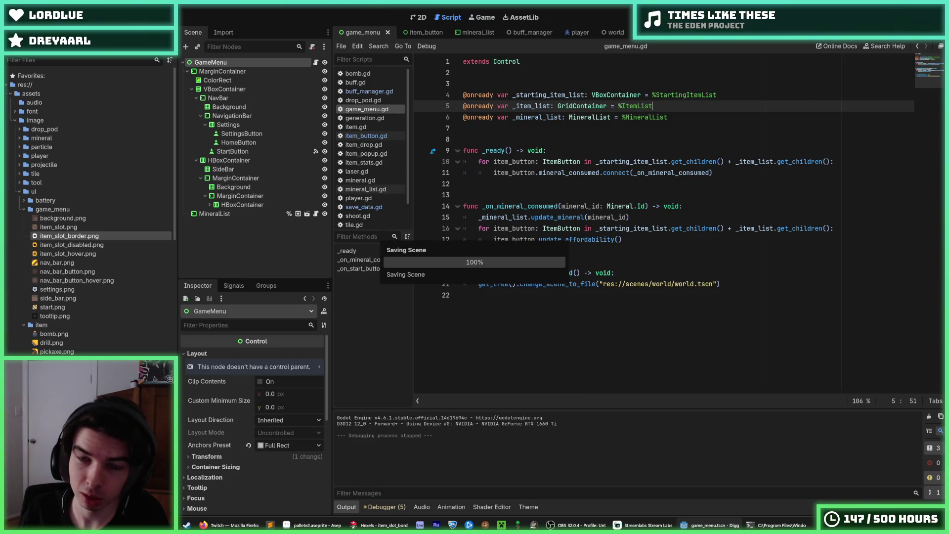
{"action": "key", "text": "ctrl+s"}
{"action": "left_click", "coordinate": [418, 17]}
{"action": "key", "text": "ctrl+s"}
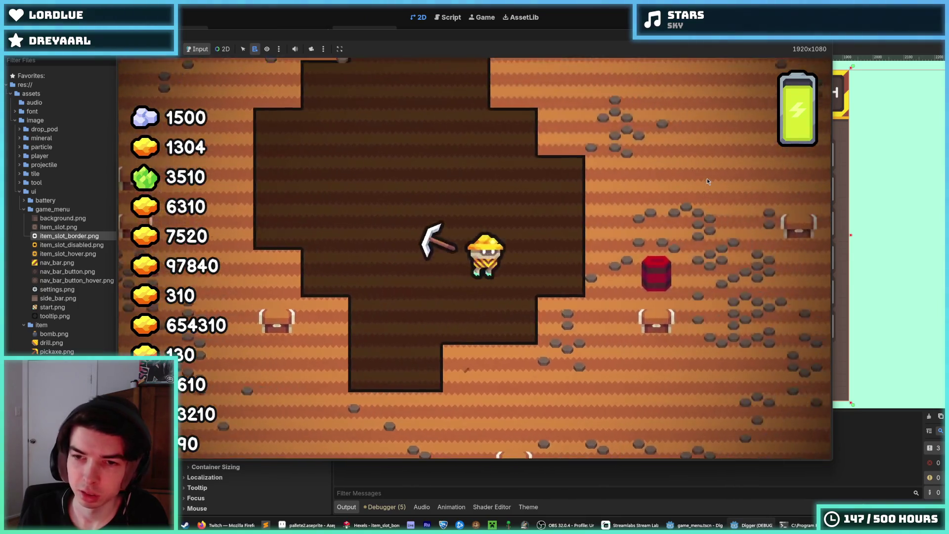
- Walk the miner right, switch to the Drill, and dig left through the rock
{"action": "key", "text": "d"}
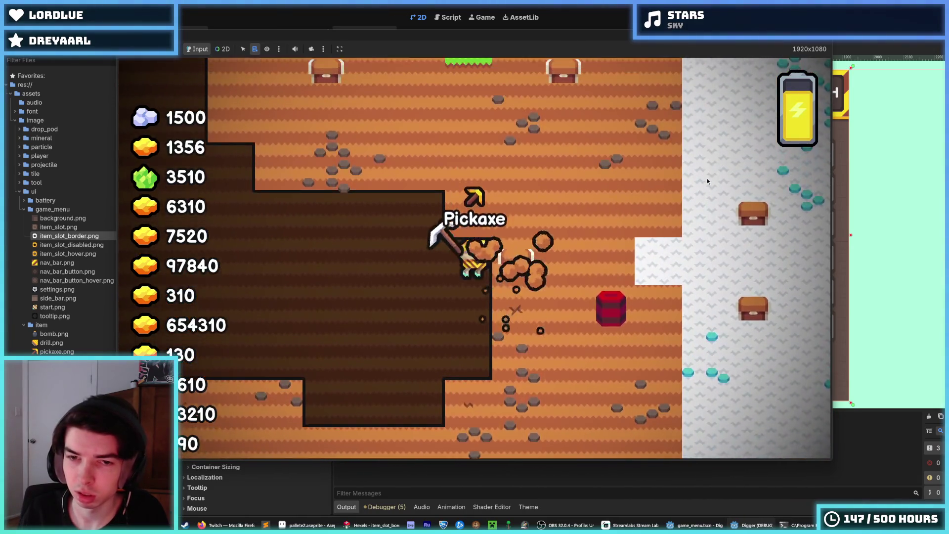
{"action": "key", "text": "2"}
{"action": "key", "text": "d"}
{"action": "key", "text": "a"}
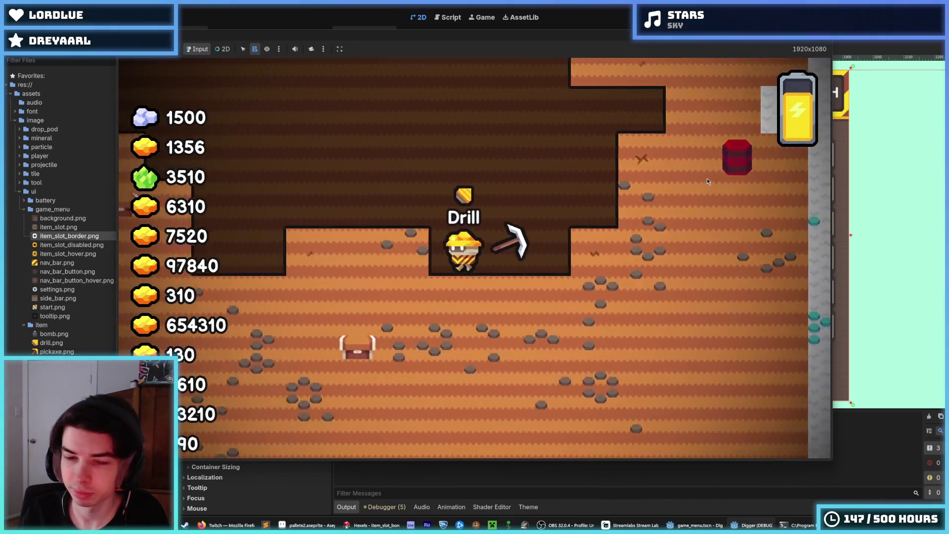
{"action": "key", "text": "s"}
{"action": "key", "text": "s"}
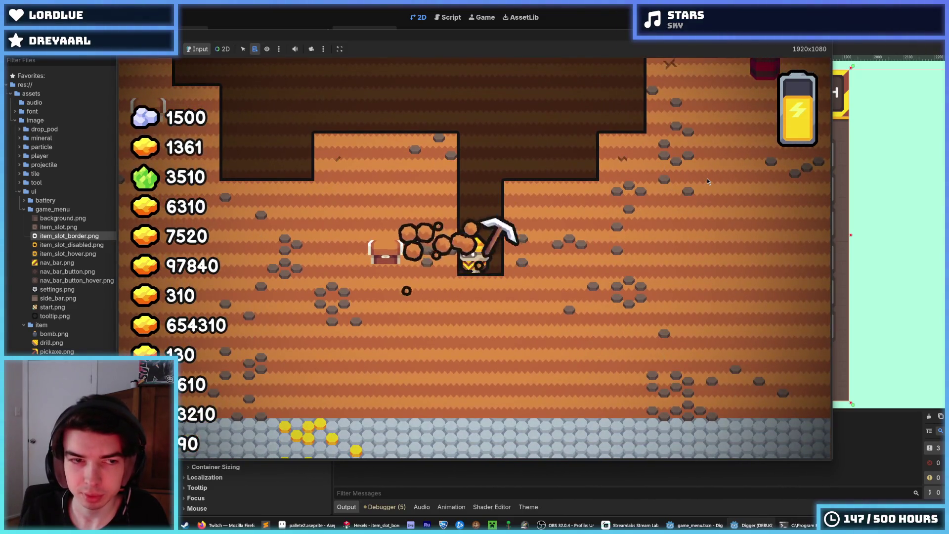
{"action": "key", "text": "a"}
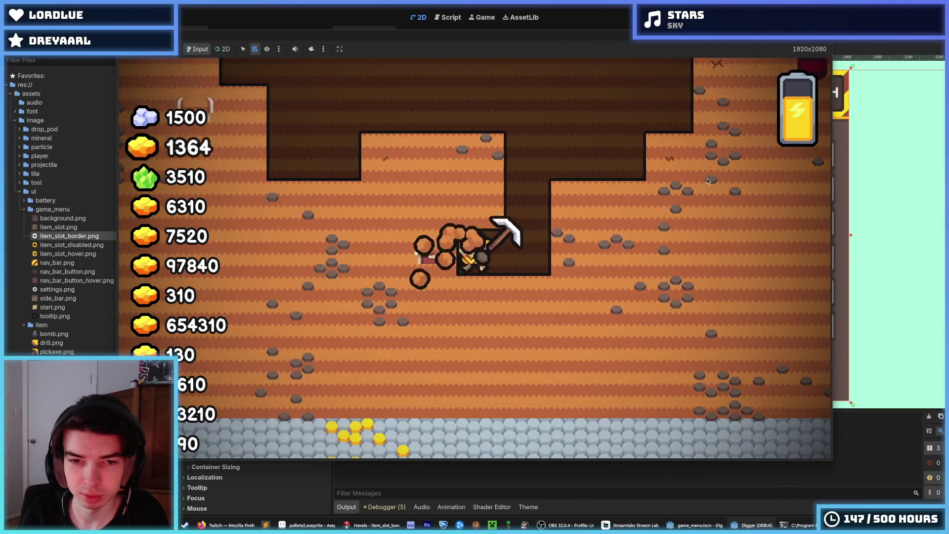
- Drill down into the stone layer, then stop the game and save game_menu
{"action": "key", "text": "d"}
{"action": "key", "text": "s"}
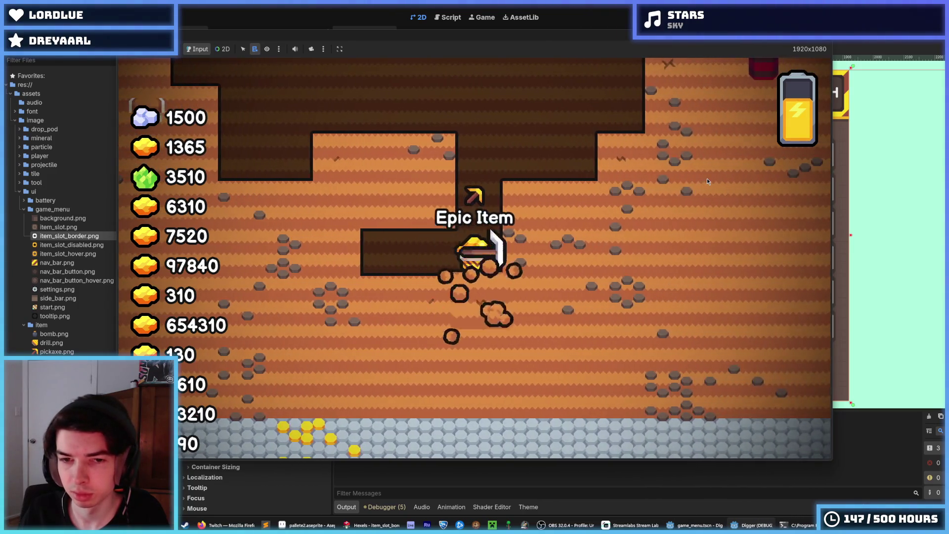
{"action": "key", "text": "s"}
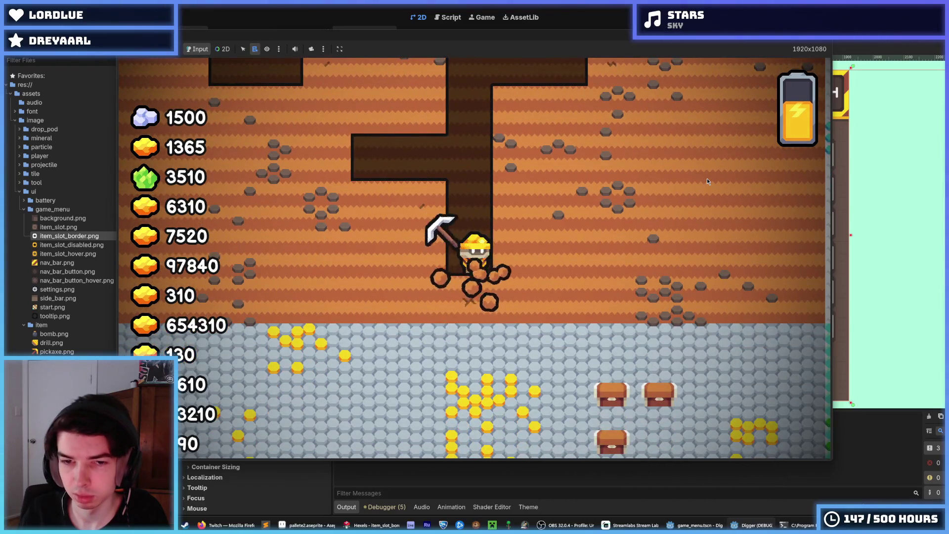
{"action": "key", "text": "s"}
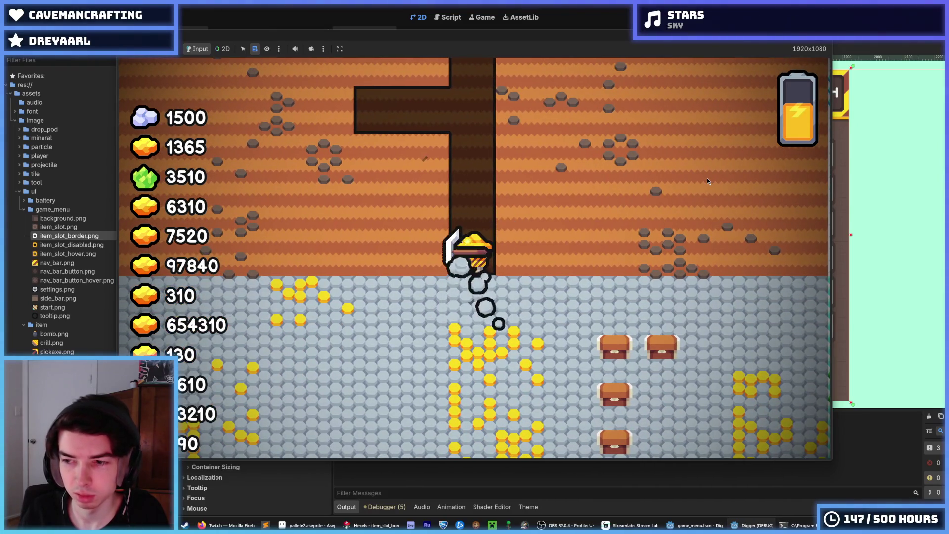
{"action": "key", "text": "s"}
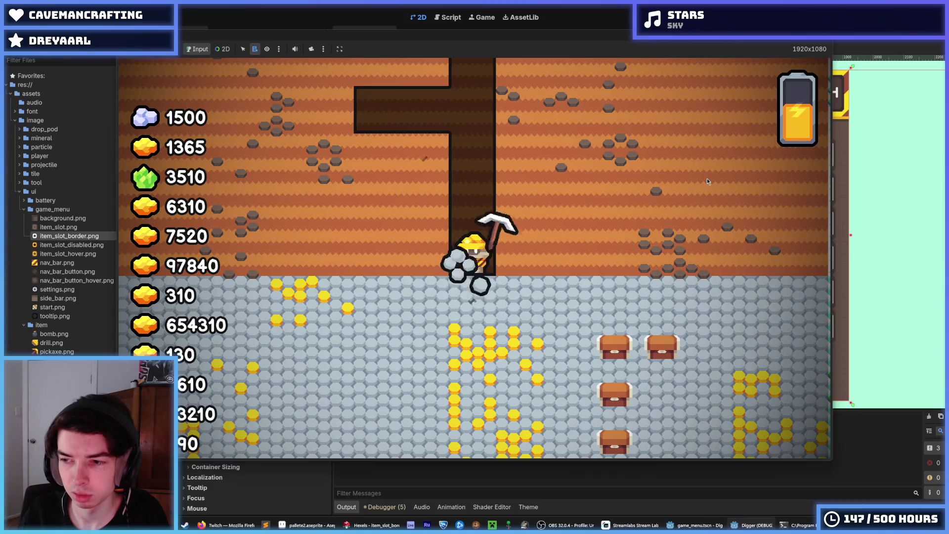
{"action": "key", "text": "s"}
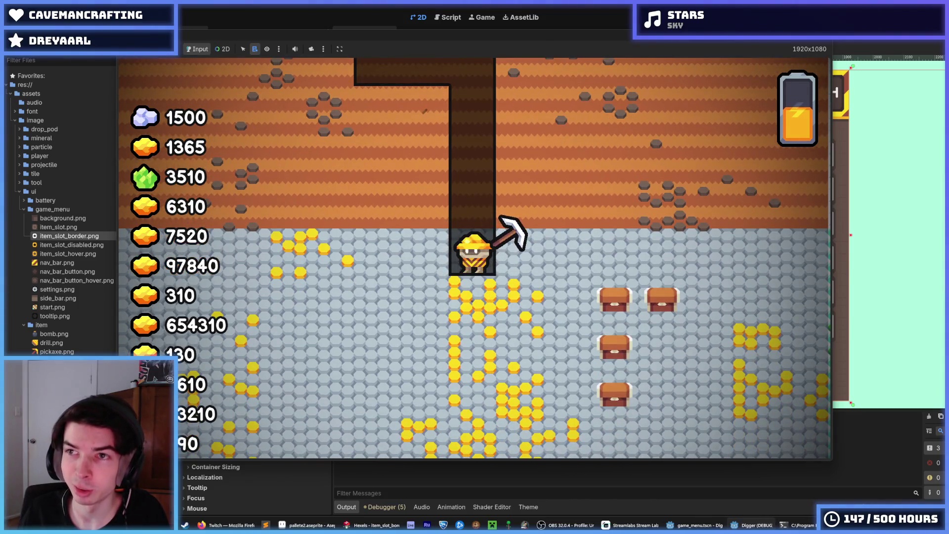
{"action": "key", "text": "F8"}
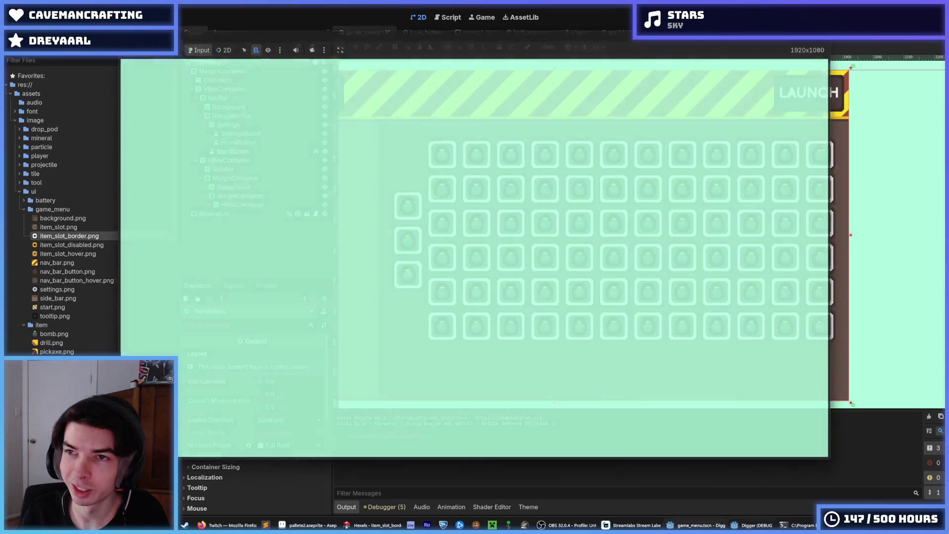
{"action": "key", "text": "ctrl+s"}
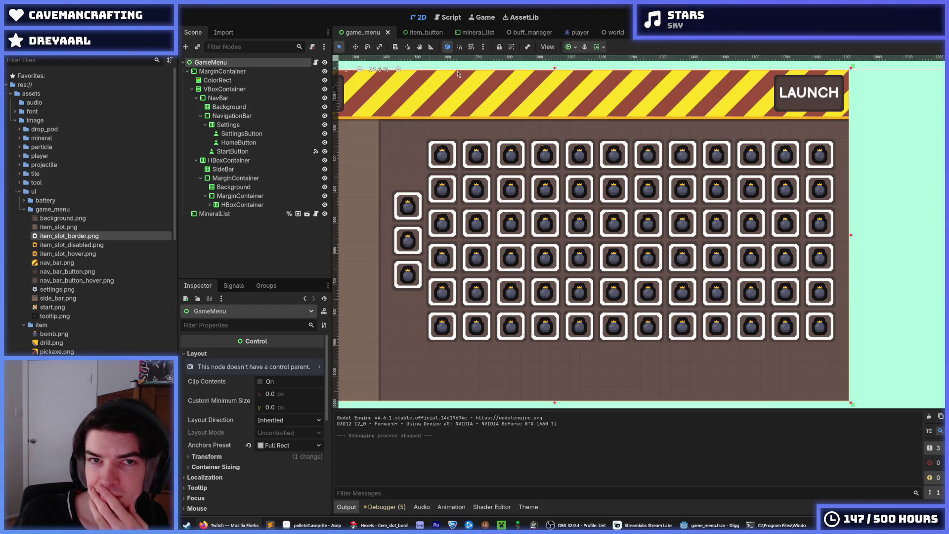
- Review the _ready code around lines 11–12 of game_menu.gd, then return to Hexels
{"action": "left_click", "coordinate": [445, 17]}
{"action": "left_click", "coordinate": [627, 172]}
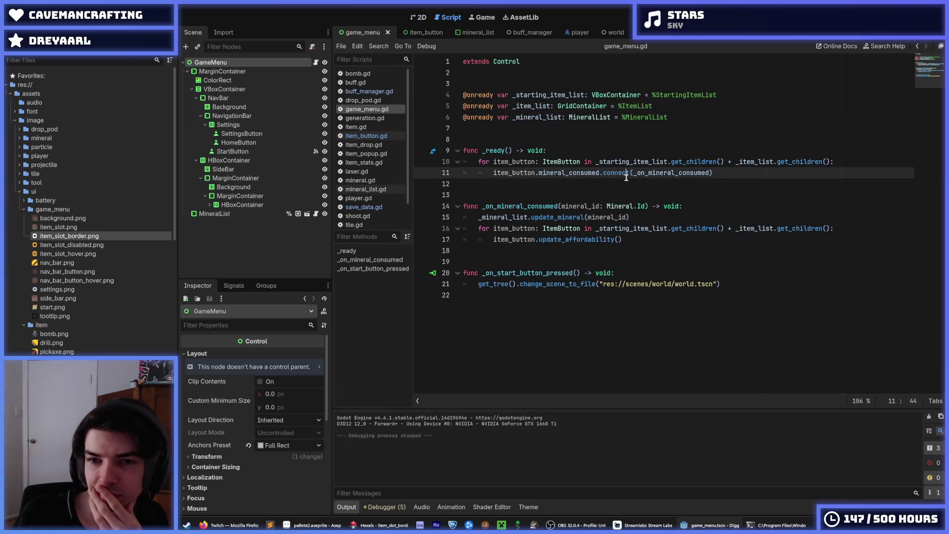
{"action": "left_click", "coordinate": [626, 184]}
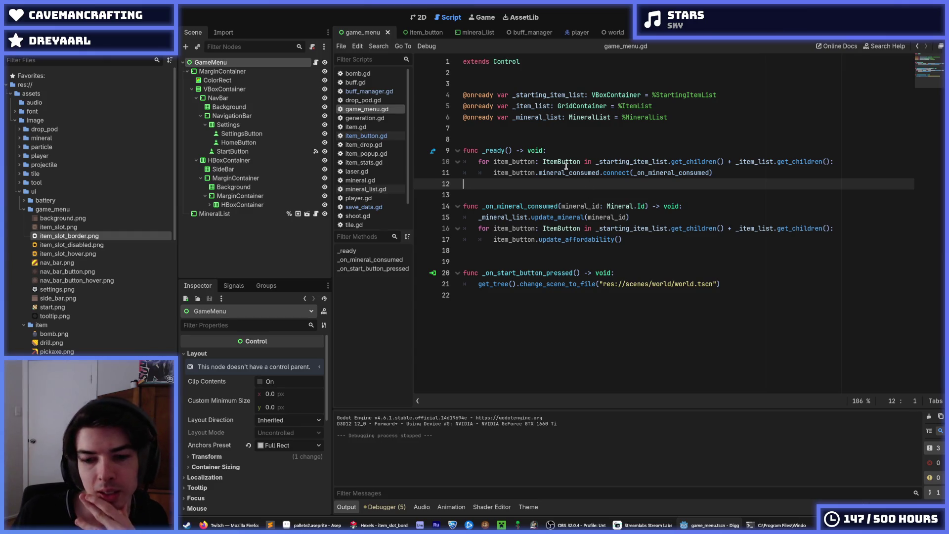
{"action": "left_click", "coordinate": [379, 525]}
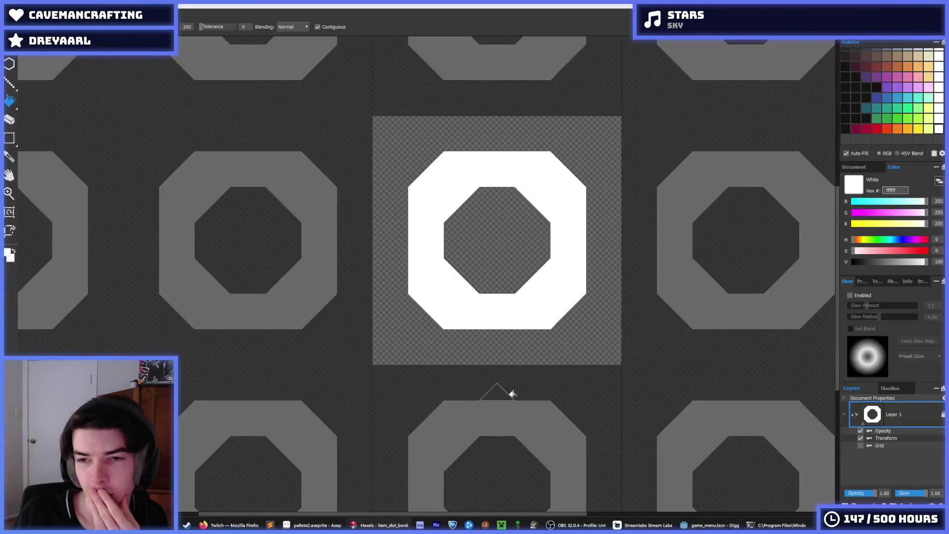
- Inspect the pallete2.aseprite colour ramps and mineral sprites in Aseprite, zooming and panning the canvas
{"action": "scroll", "coordinate": [884, 101], "scroll_direction": "up", "scroll_amount": 1}
{"action": "key", "text": "alt+Tab"}
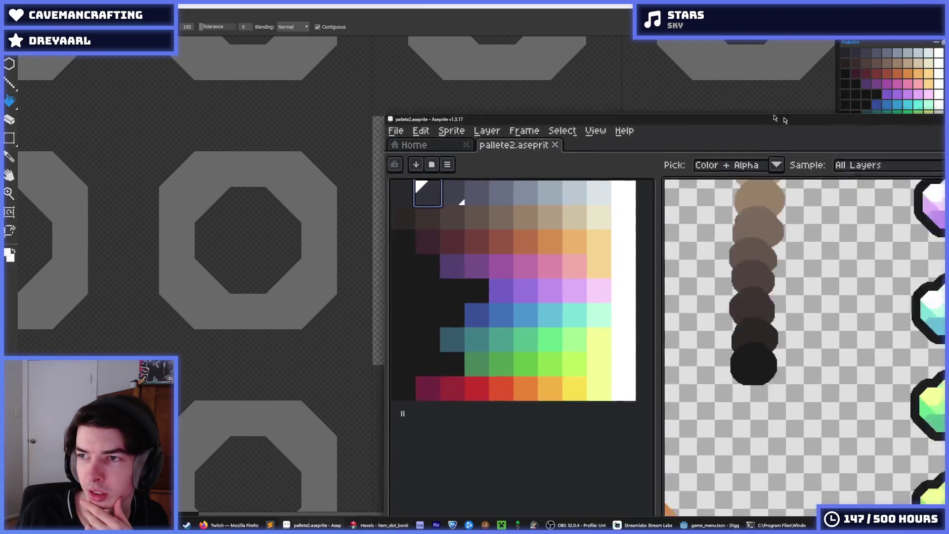
{"action": "scroll", "coordinate": [595, 197], "scroll_direction": "up", "scroll_amount": 3}
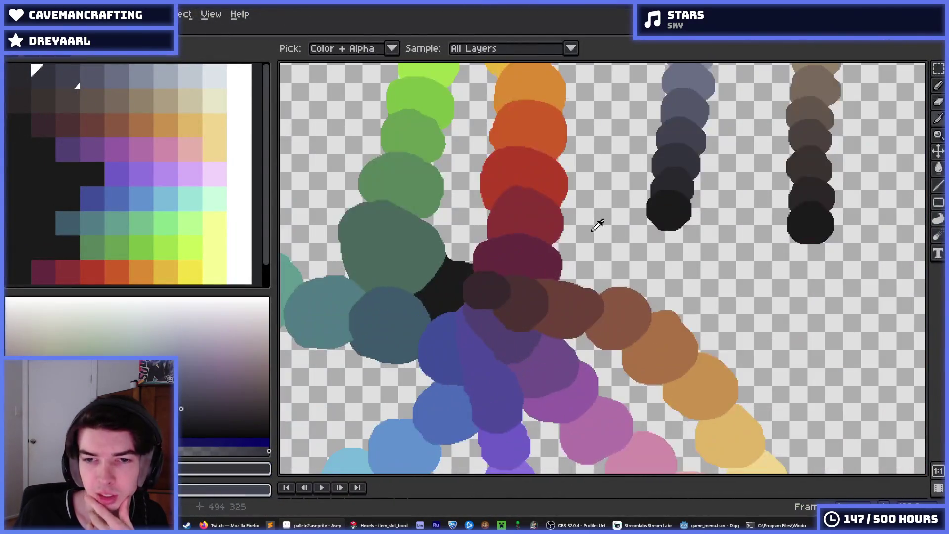
{"action": "scroll", "coordinate": [600, 218], "scroll_direction": "down", "scroll_amount": 2}
{"action": "scroll", "coordinate": [608, 224], "scroll_direction": "right", "scroll_amount": 1}
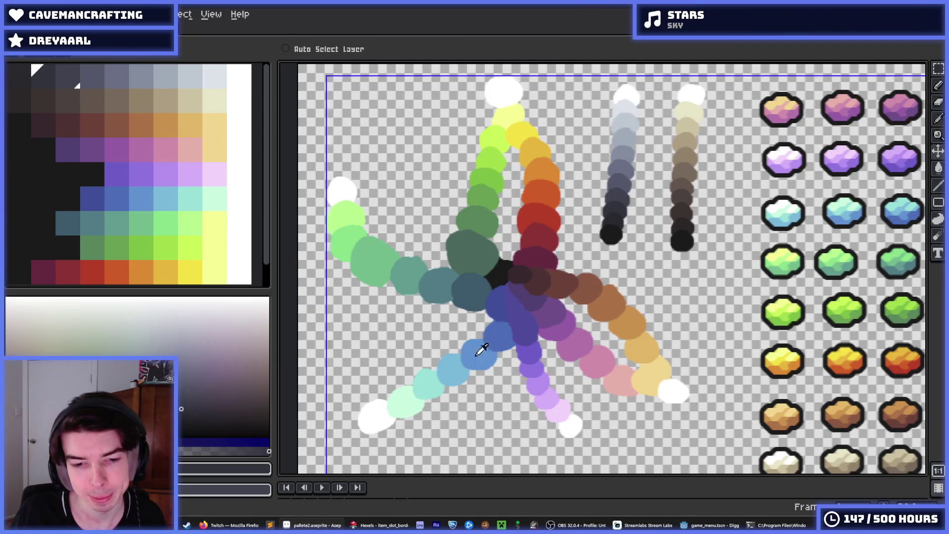
{"action": "key", "text": "alt+Tab"}
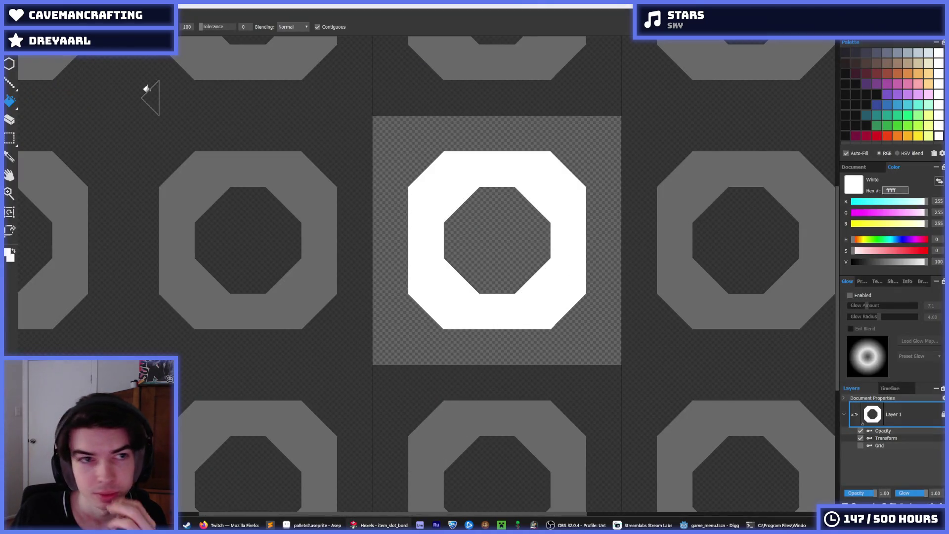
{"action": "left_click", "coordinate": [309, 526]}
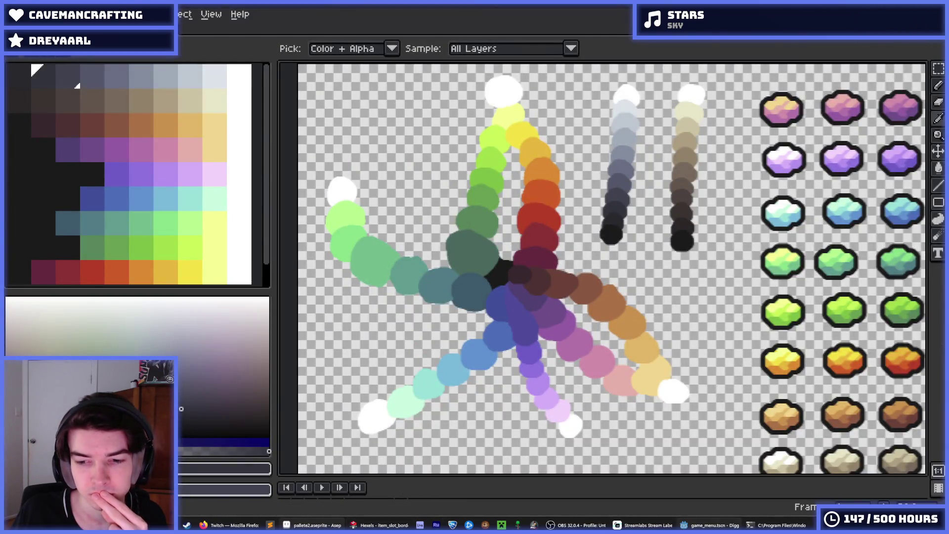
{"action": "left_click", "coordinate": [708, 526]}
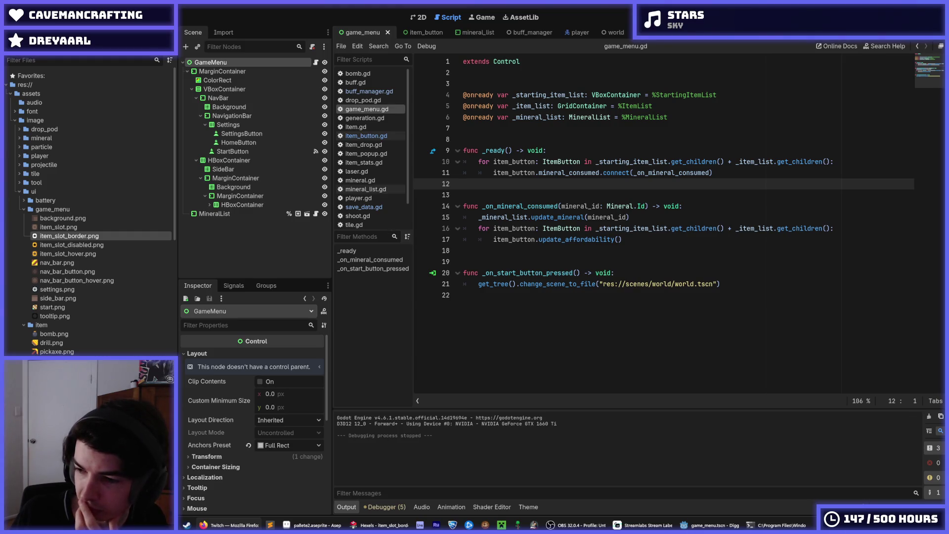
- Browse the game_menu, mineral_list and item_button scripts, then open the item_button scene
{"action": "left_click", "coordinate": [690, 241]}
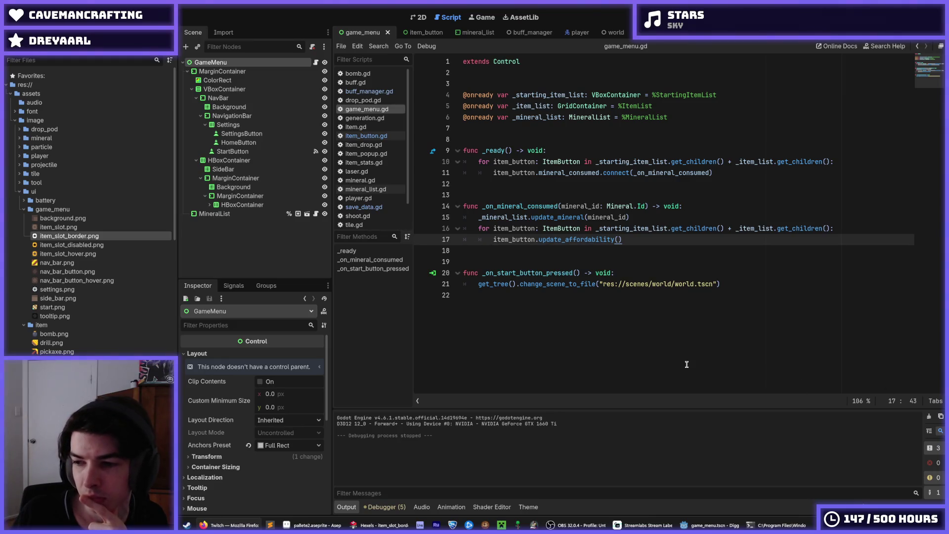
{"action": "left_click", "coordinate": [637, 309]}
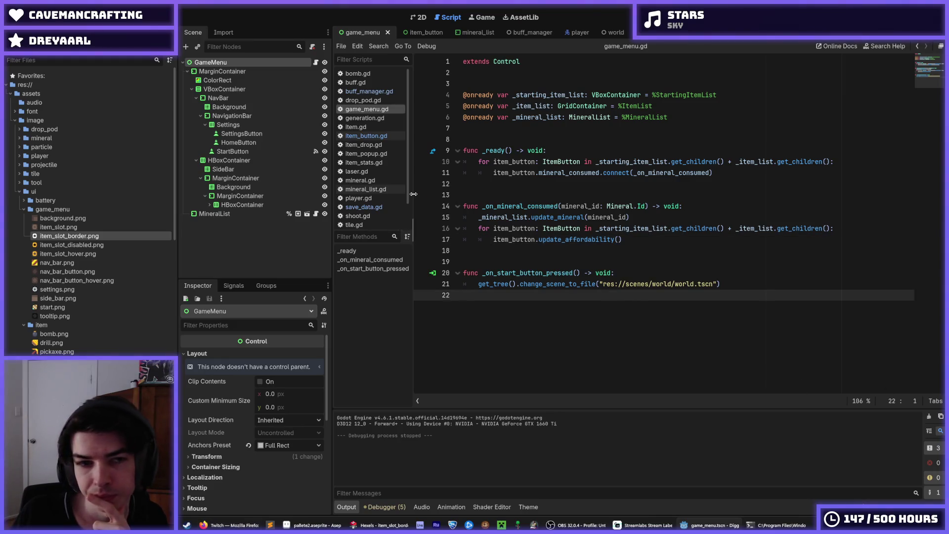
{"action": "left_click", "coordinate": [489, 33]}
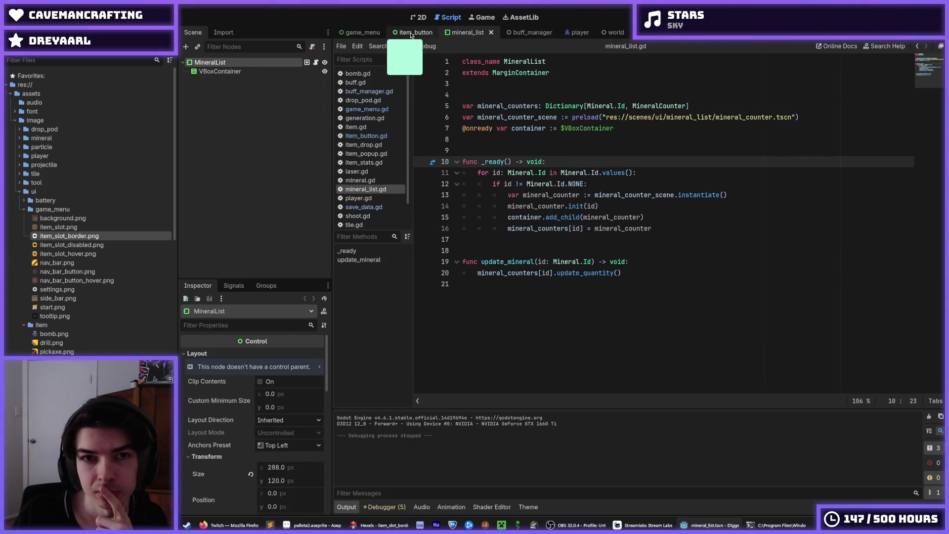
{"action": "left_click", "coordinate": [420, 34]}
{"action": "left_click", "coordinate": [362, 34]}
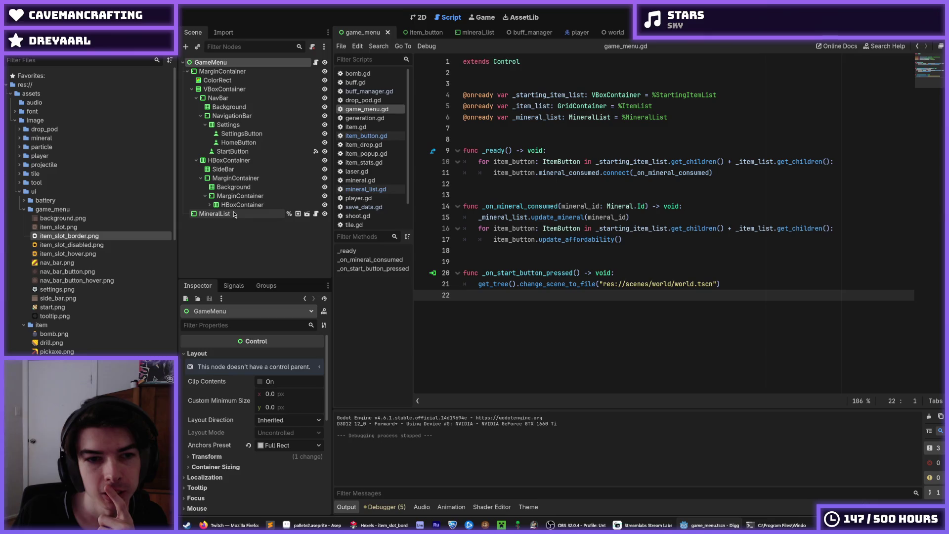
{"action": "scroll", "coordinate": [99, 245], "scroll_direction": "down", "scroll_amount": 5}
{"action": "scroll", "coordinate": [98, 245], "scroll_direction": "down", "scroll_amount": 2}
{"action": "left_click", "coordinate": [418, 32]}
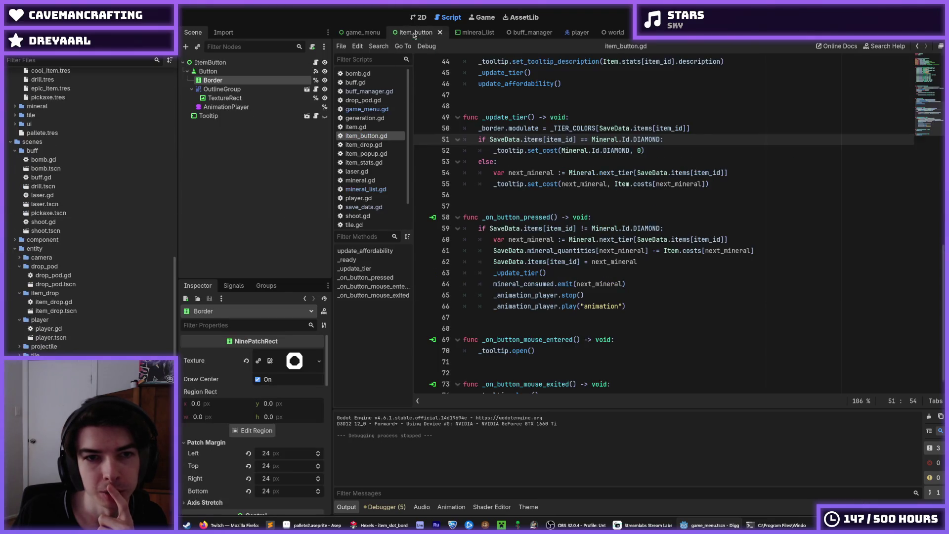
- Open the Tooltip scene in 2D view and select the Description strip's ColorRect
{"action": "left_click", "coordinate": [306, 115]}
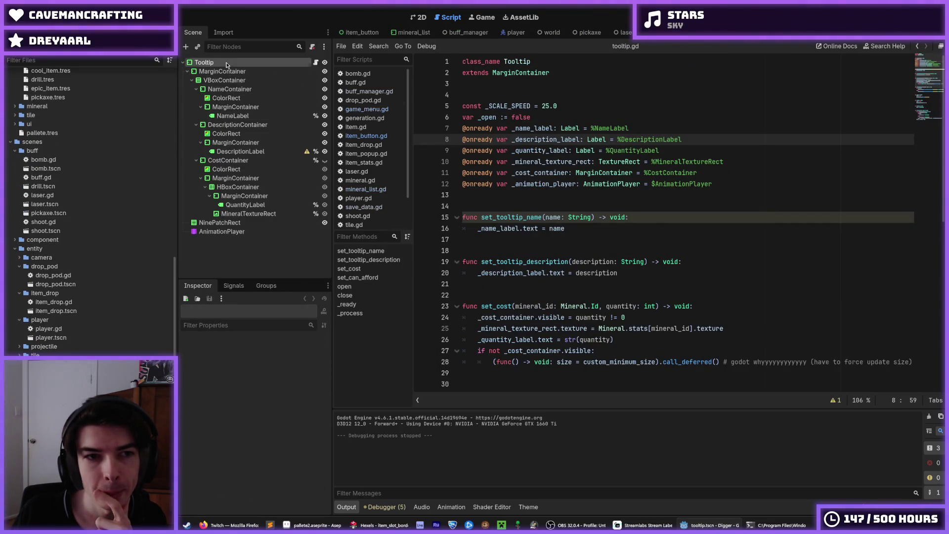
{"action": "left_click", "coordinate": [413, 19]}
{"action": "left_click", "coordinate": [241, 151]}
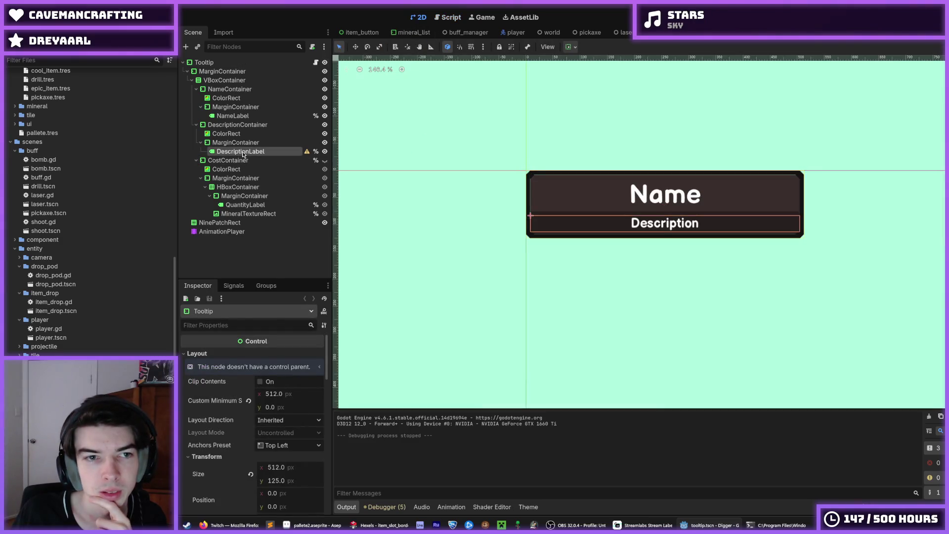
{"action": "left_click", "coordinate": [247, 135]}
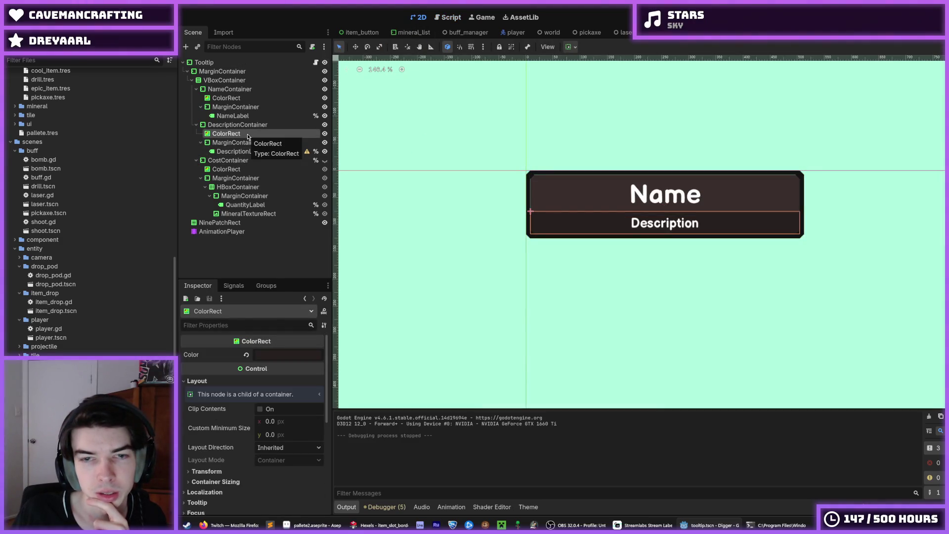
{"action": "left_click", "coordinate": [267, 356]}
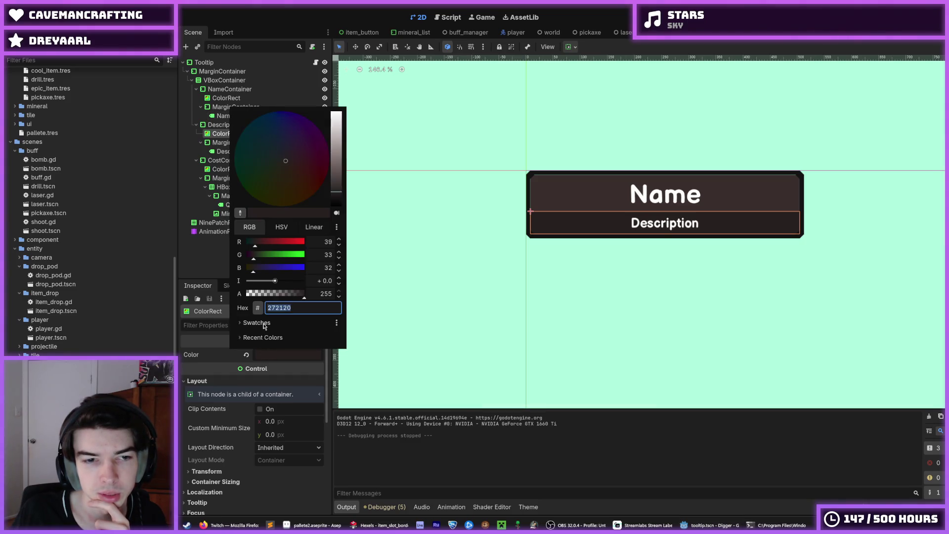
- Compare with the Aseprite palette, then enter a darker hex colour for the Description background
{"action": "mouse_move", "coordinate": [381, 526]}
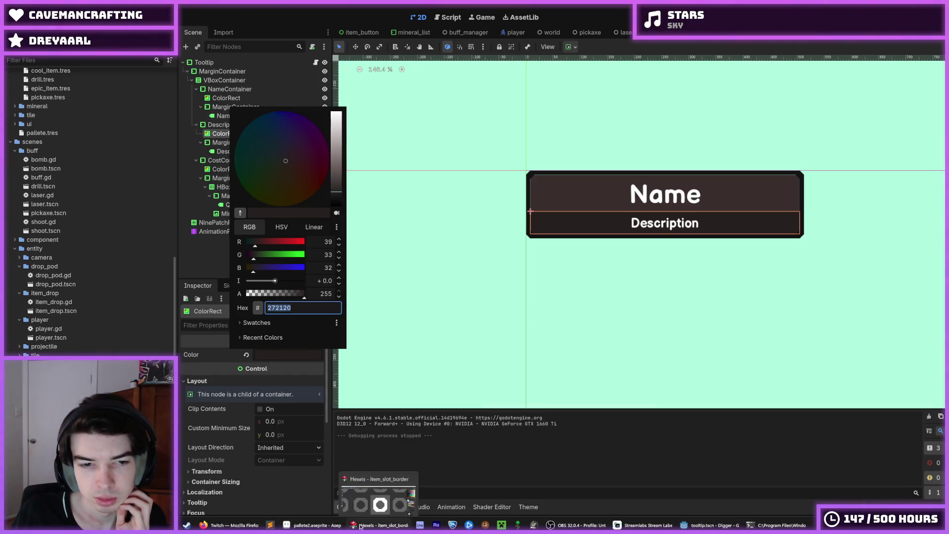
{"action": "left_click", "coordinate": [317, 524]}
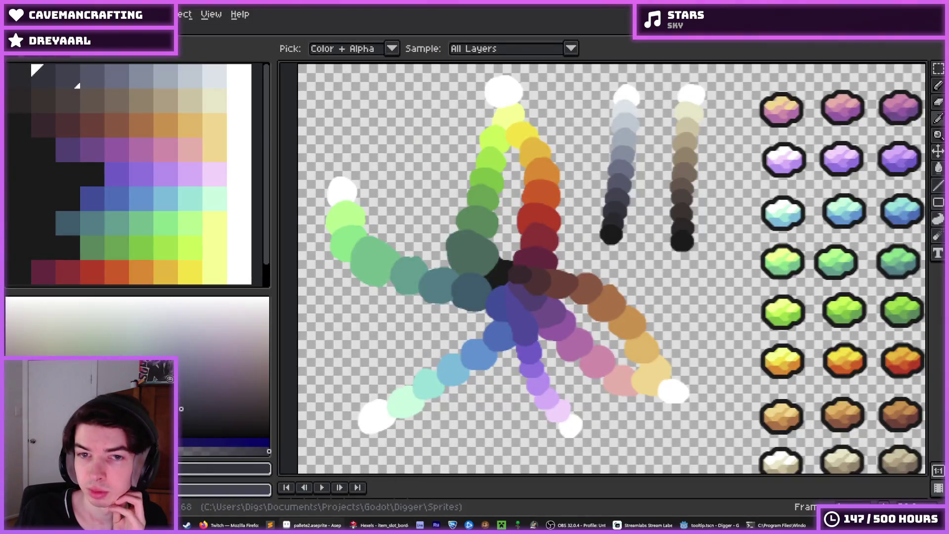
{"action": "left_click", "coordinate": [317, 524]}
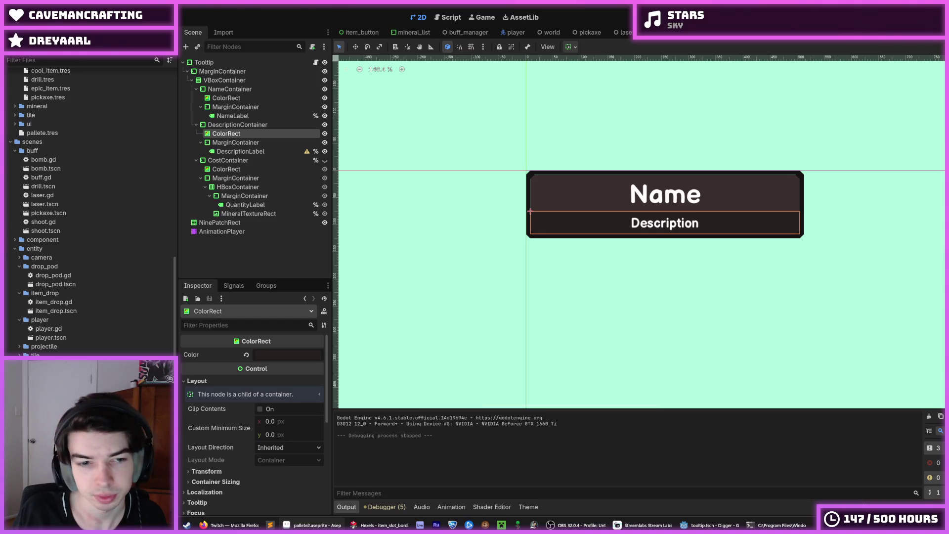
{"action": "left_click", "coordinate": [279, 354]}
{"action": "left_click", "coordinate": [256, 322]}
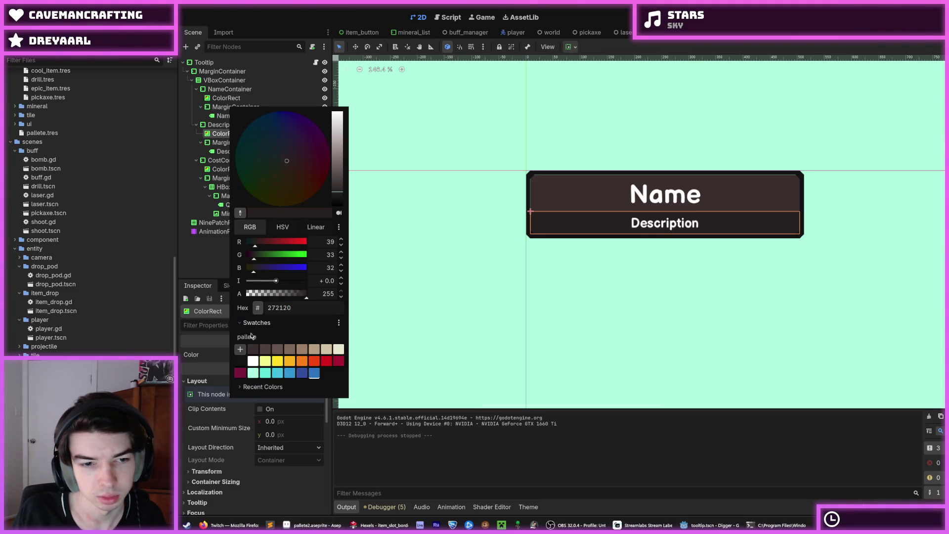
{"action": "left_click", "coordinate": [279, 307]}
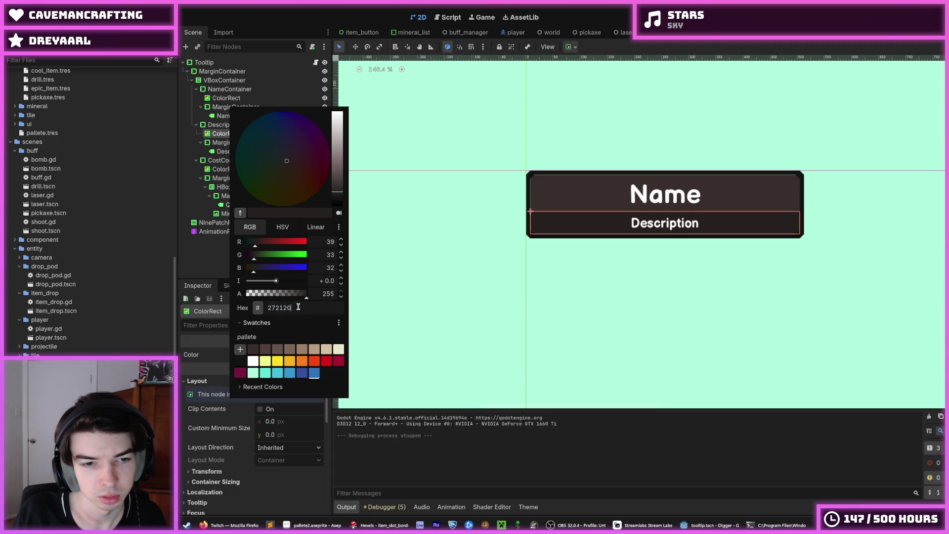
{"action": "key", "text": "Return"}
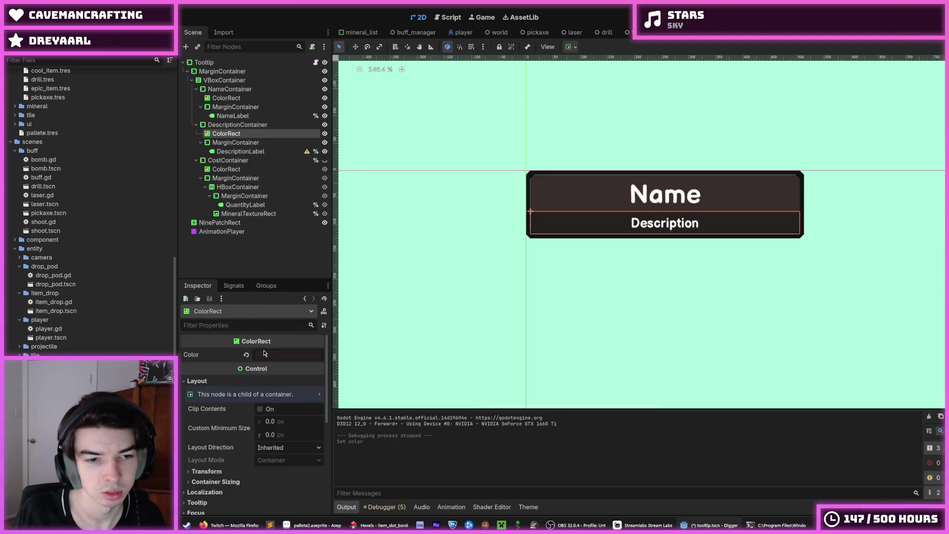
- Add the dark colour as a swatch, move it to the palette's start, and preview the tooltip
{"action": "left_click", "coordinate": [265, 353]}
{"action": "left_click", "coordinate": [239, 300]}
{"action": "left_click_drag", "start_coordinate": [329, 331], "coordinate": [252, 305]}
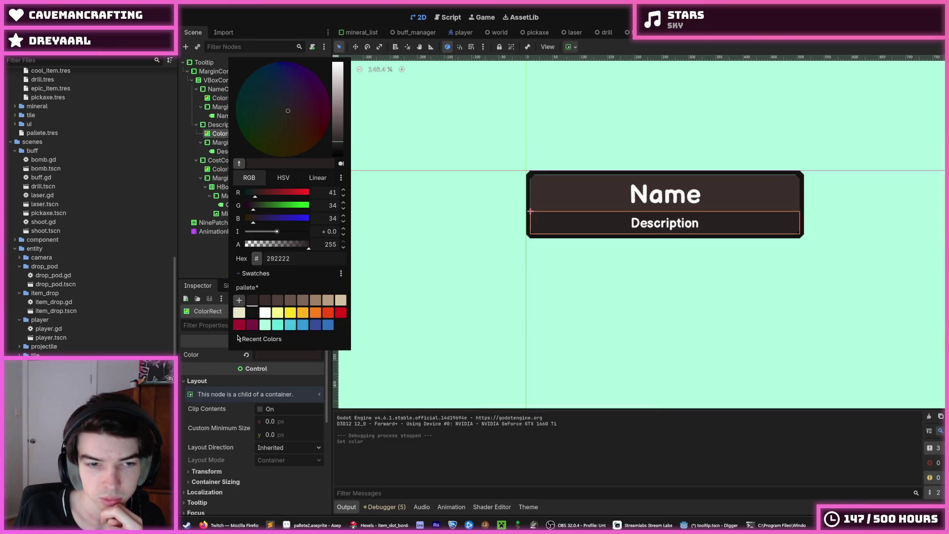
{"action": "key", "text": "Escape"}
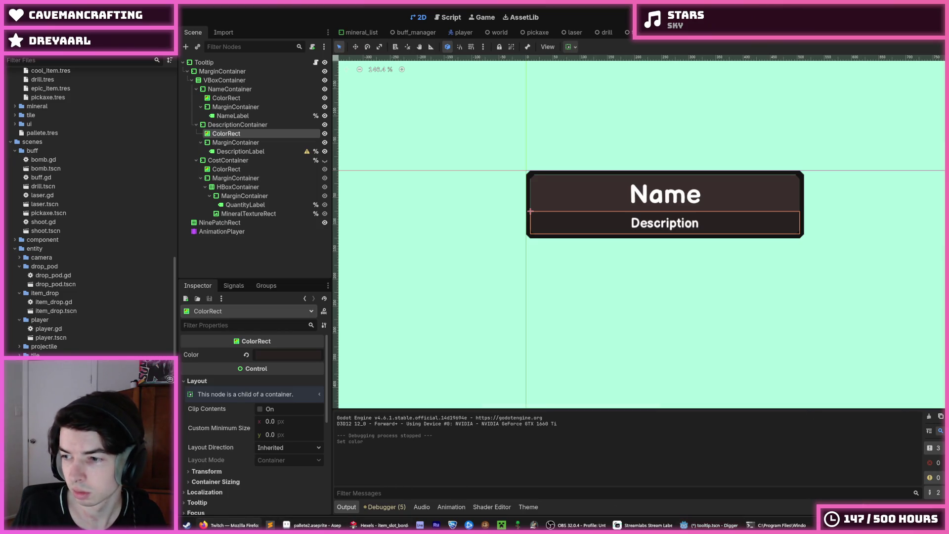
{"action": "left_click", "coordinate": [729, 298]}
{"action": "scroll", "coordinate": [683, 258], "scroll_direction": "up", "scroll_amount": 2}
{"action": "scroll", "coordinate": [683, 258], "scroll_direction": "up", "scroll_amount": 1}
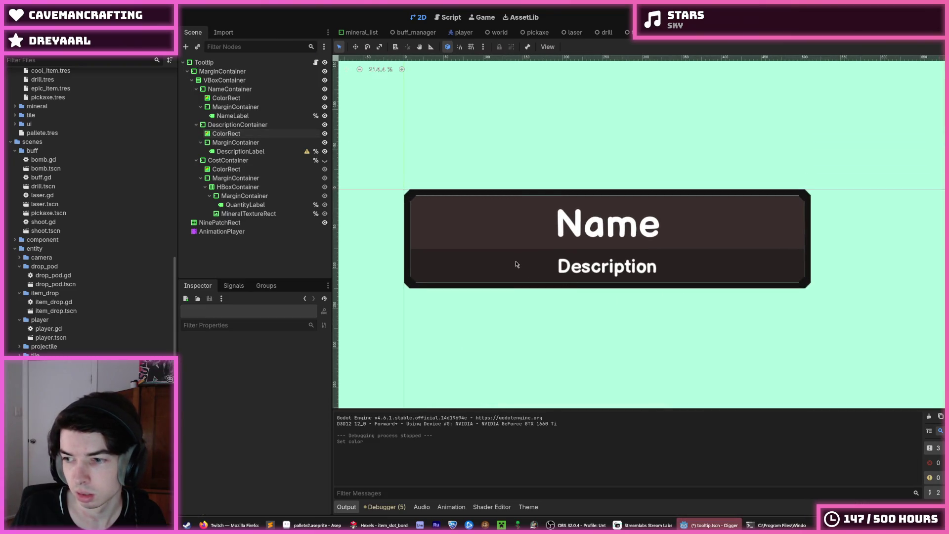
{"action": "scroll", "coordinate": [515, 265], "scroll_direction": "up", "scroll_amount": 1}
{"action": "left_click", "coordinate": [446, 251]}
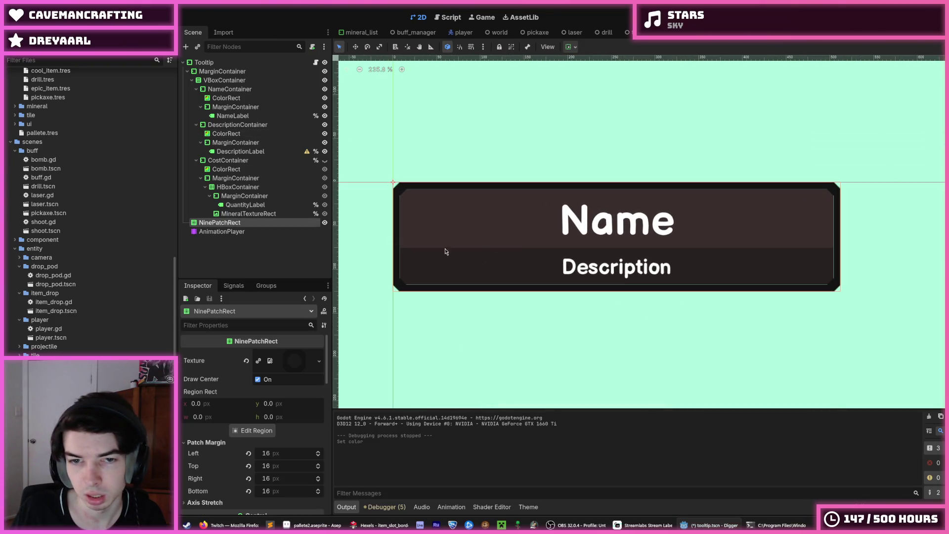
- Apply a near-black palette swatch to the Description strip's background
{"action": "left_click", "coordinate": [246, 135]}
{"action": "left_click", "coordinate": [270, 355]}
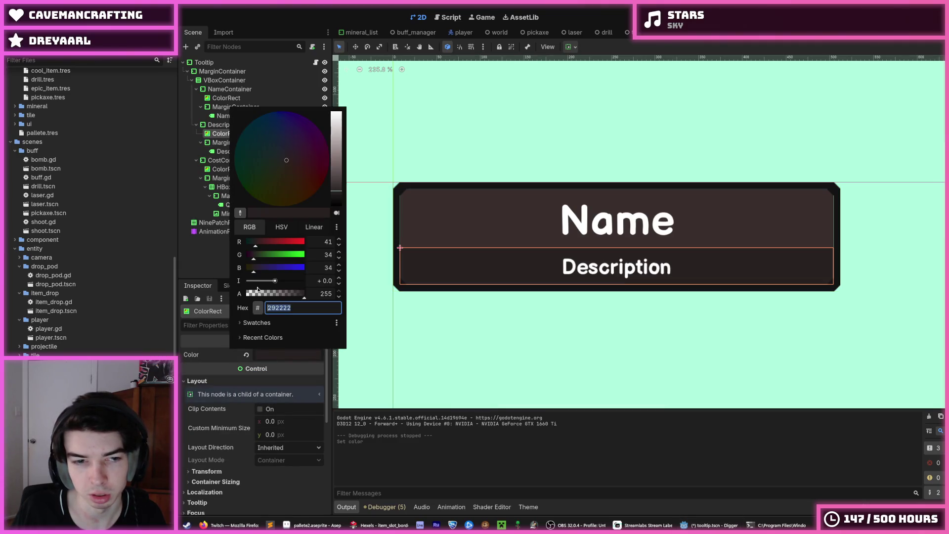
{"action": "left_click", "coordinate": [255, 322]}
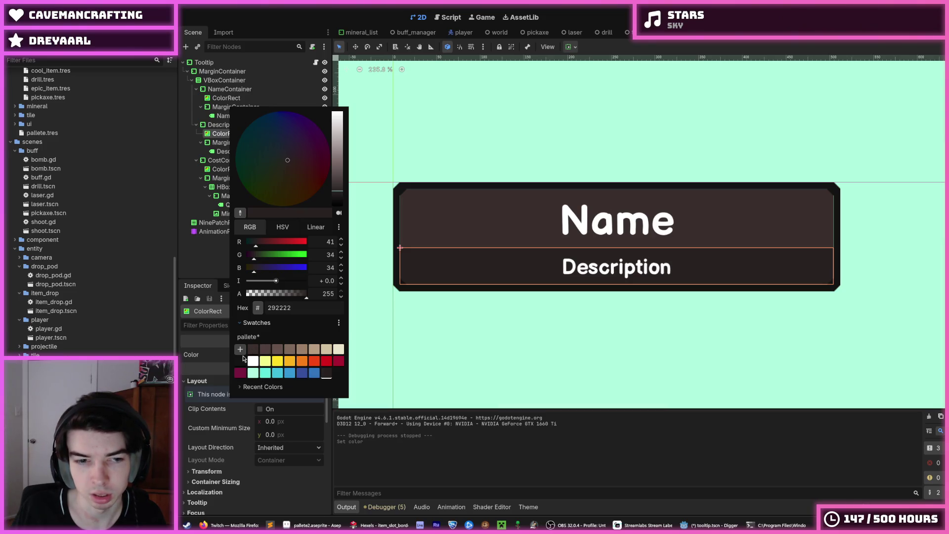
{"action": "left_click", "coordinate": [240, 361]}
{"action": "left_click", "coordinate": [529, 318]}
{"action": "left_click", "coordinate": [529, 318]}
{"action": "scroll", "coordinate": [657, 321], "scroll_direction": "down", "scroll_amount": 2}
{"action": "scroll", "coordinate": [660, 325], "scroll_direction": "down", "scroll_amount": 4}
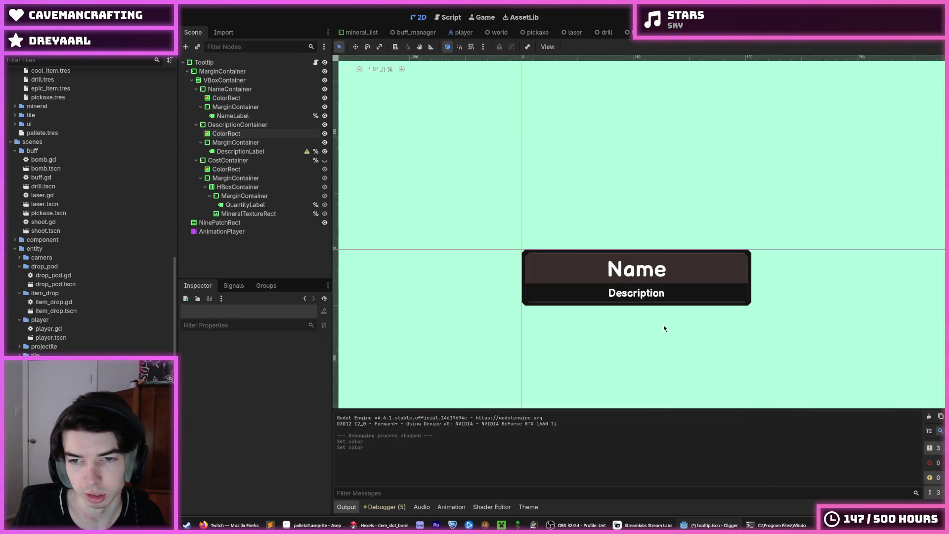
- Undo two Description colour changes and redo one
{"action": "scroll", "coordinate": [654, 345], "scroll_direction": "up", "scroll_amount": 4}
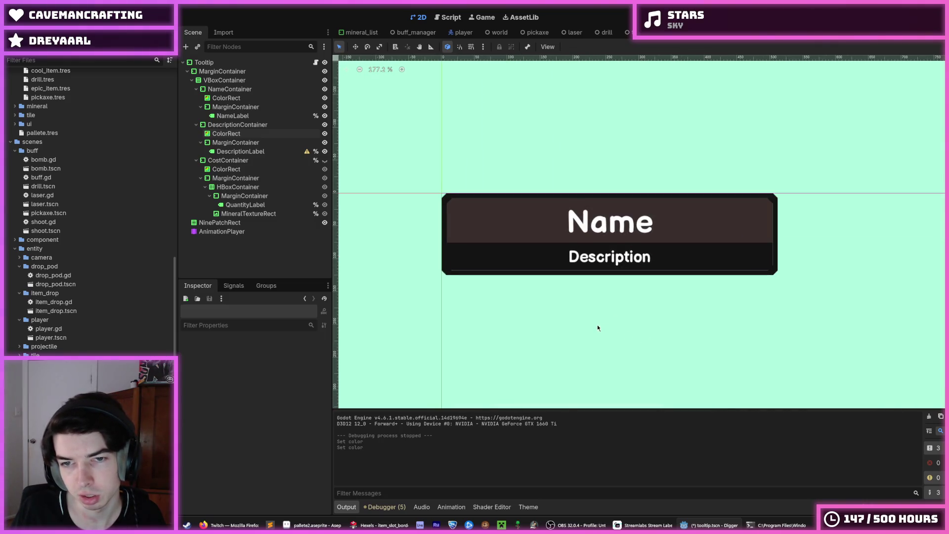
{"action": "scroll", "coordinate": [595, 323], "scroll_direction": "up", "scroll_amount": 5}
{"action": "key", "text": "ctrl+z"}
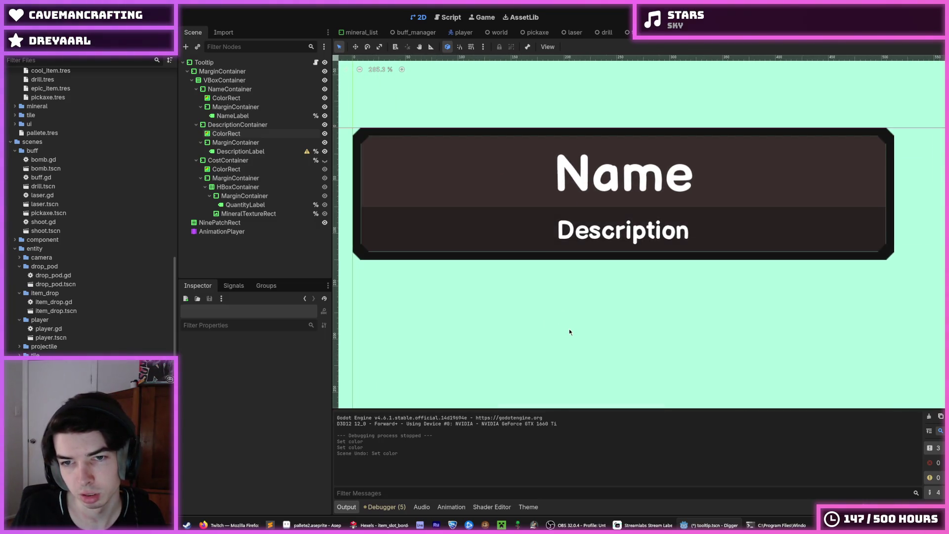
{"action": "scroll", "coordinate": [568, 331], "scroll_direction": "down", "scroll_amount": 1}
{"action": "key", "text": "ctrl+z"}
{"action": "key", "text": "ctrl+y"}
{"action": "scroll", "coordinate": [548, 358], "scroll_direction": "down", "scroll_amount": 4}
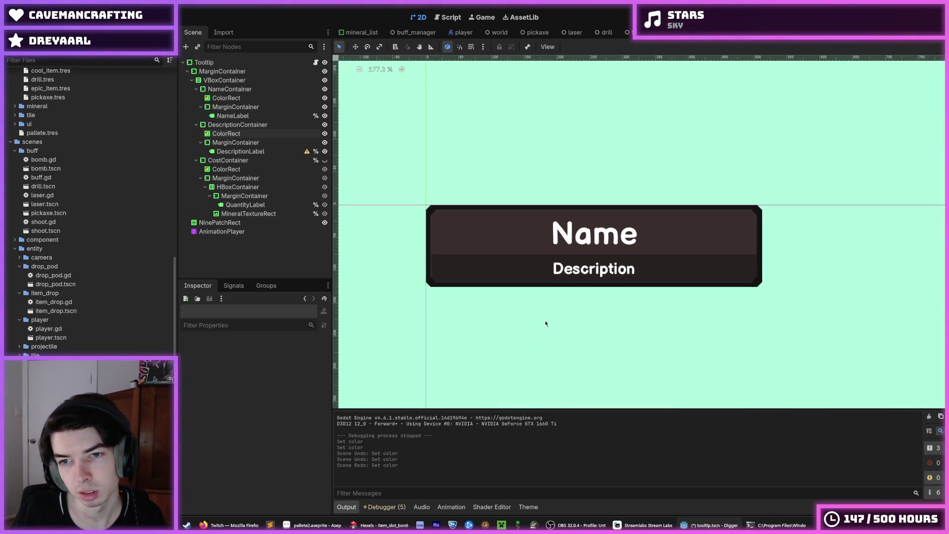
{"action": "scroll", "coordinate": [546, 323], "scroll_direction": "up", "scroll_amount": 1}
- Move a swatch to the palette front, save the palette, and swap the white swatch with the dark one
{"action": "left_click", "coordinate": [226, 133]}
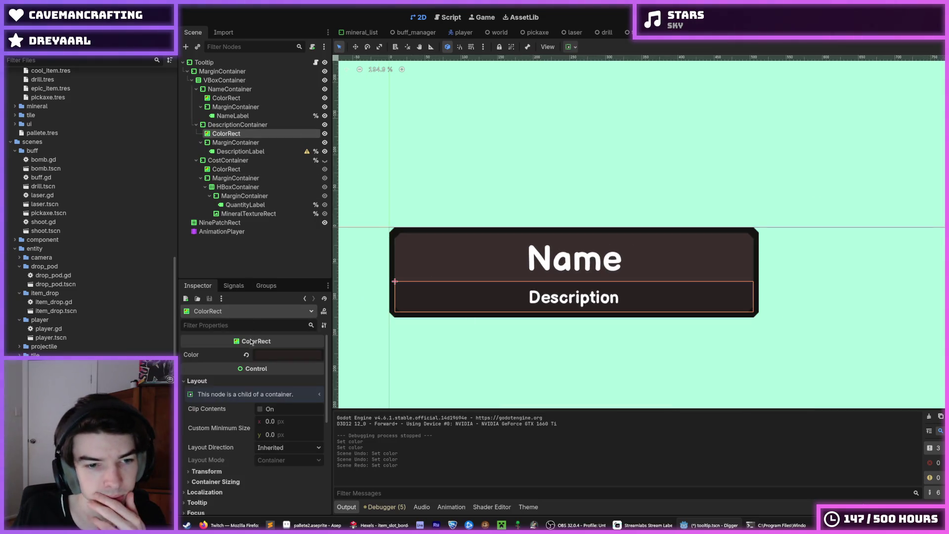
{"action": "left_click", "coordinate": [264, 356]}
{"action": "left_click", "coordinate": [311, 525]}
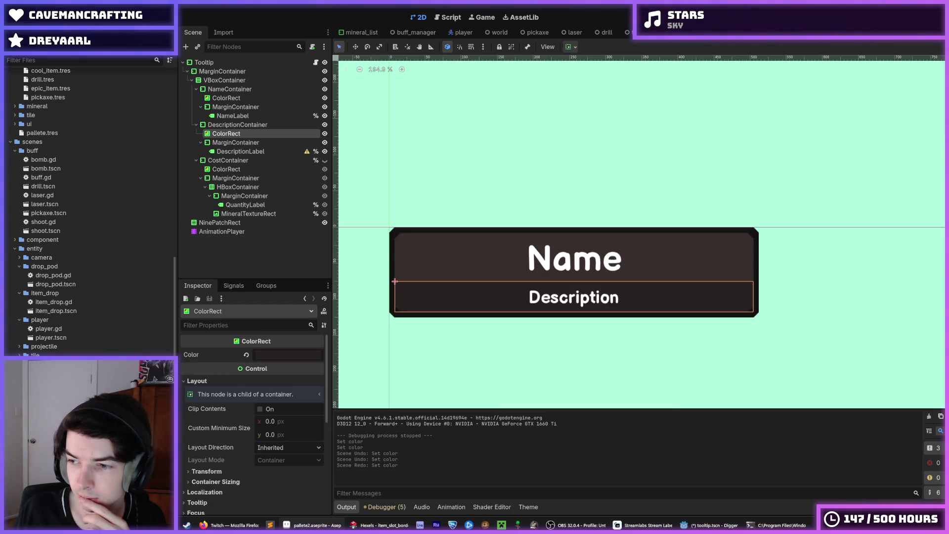
{"action": "left_click", "coordinate": [277, 354]}
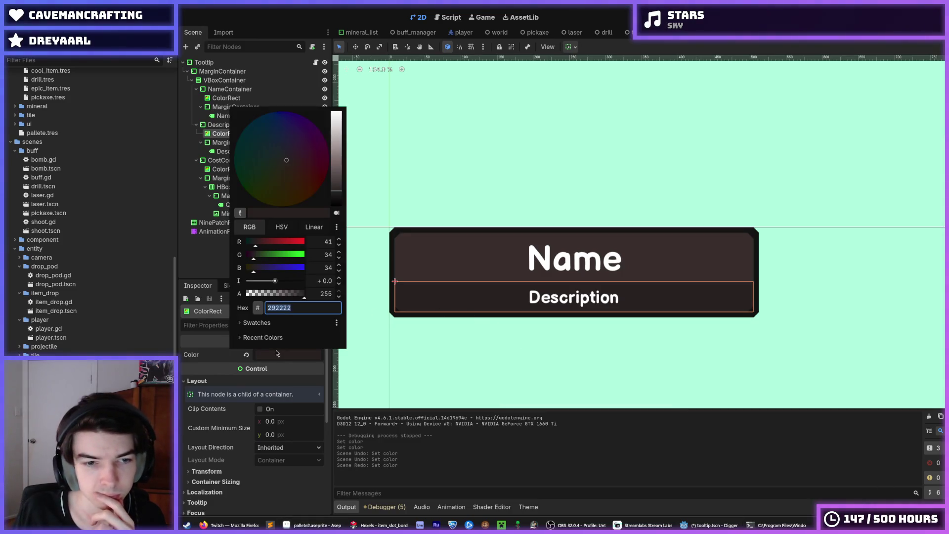
{"action": "left_click", "coordinate": [256, 323]}
{"action": "left_click_drag", "start_coordinate": [270, 357], "coordinate": [257, 352]}
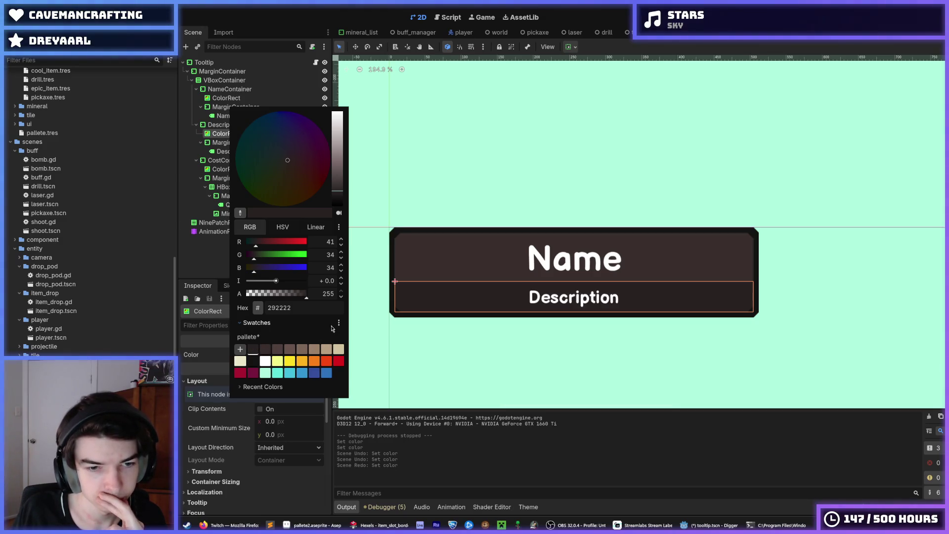
{"action": "left_click", "coordinate": [339, 323]}
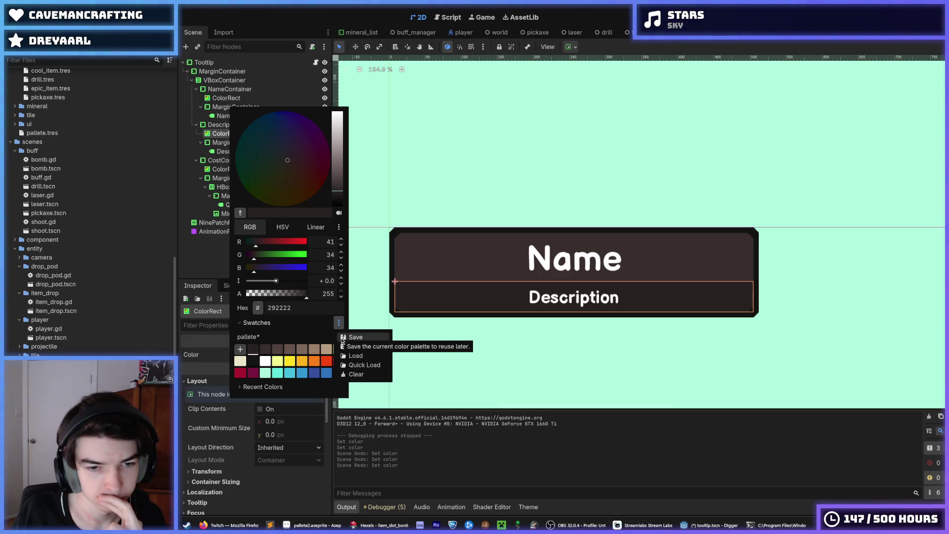
{"action": "left_click", "coordinate": [343, 338]}
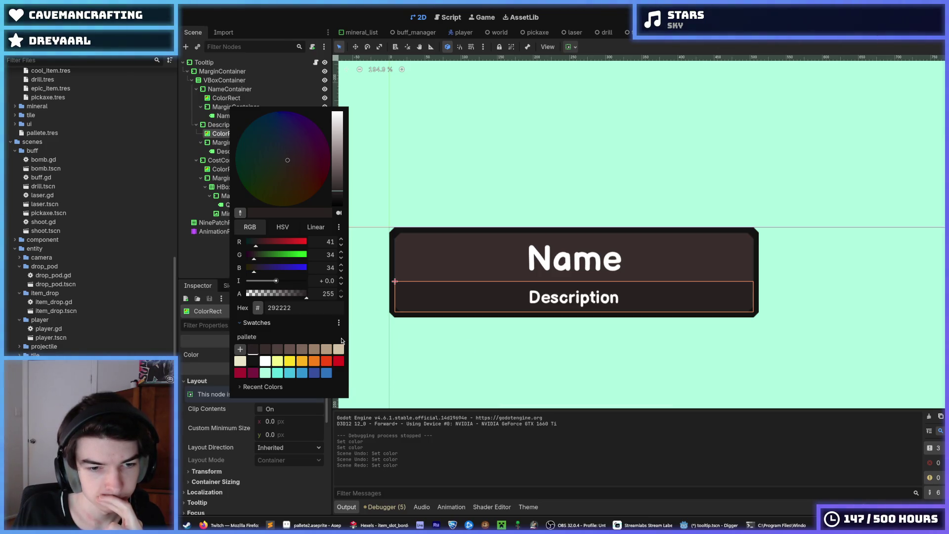
{"action": "left_click_drag", "start_coordinate": [261, 364], "coordinate": [250, 364]}
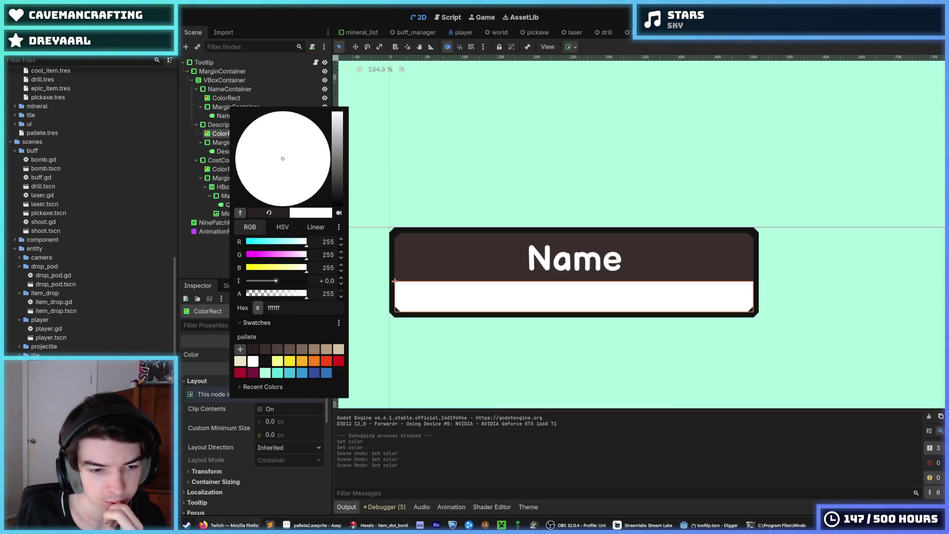
- Set the Description background to 292222, then move a dark swatch forward and try 3a2f2d
{"action": "key", "text": "Escape"}
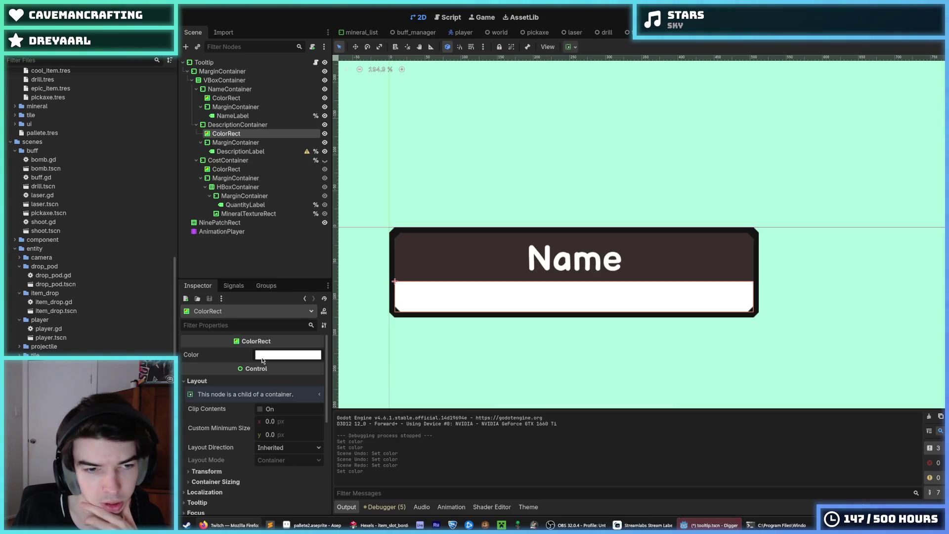
{"action": "left_click", "coordinate": [264, 360]}
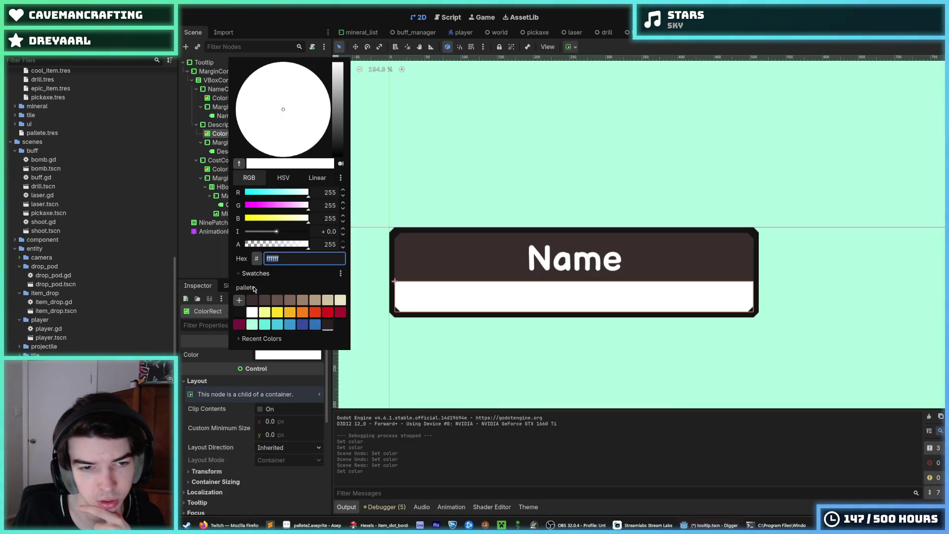
{"action": "left_click", "coordinate": [327, 325]}
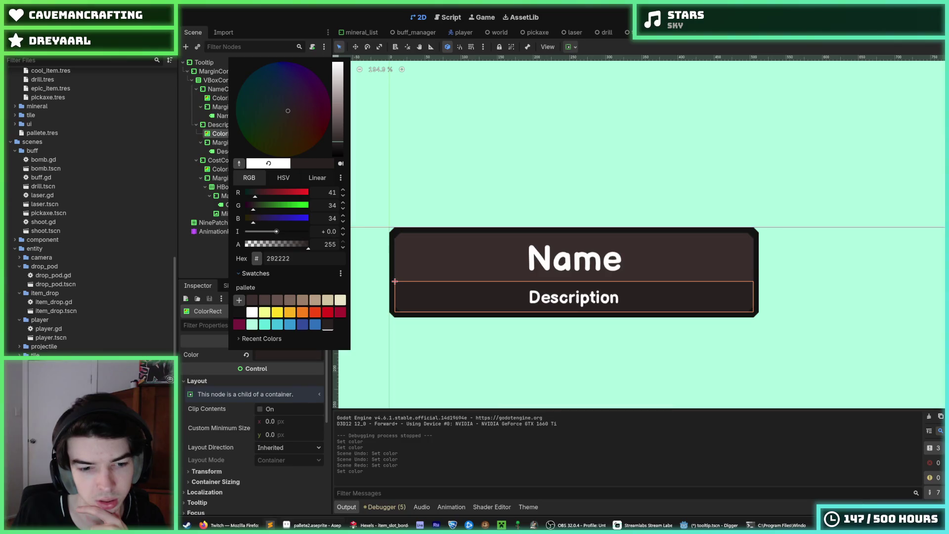
{"action": "left_click", "coordinate": [600, 430]}
{"action": "left_click", "coordinate": [270, 355]}
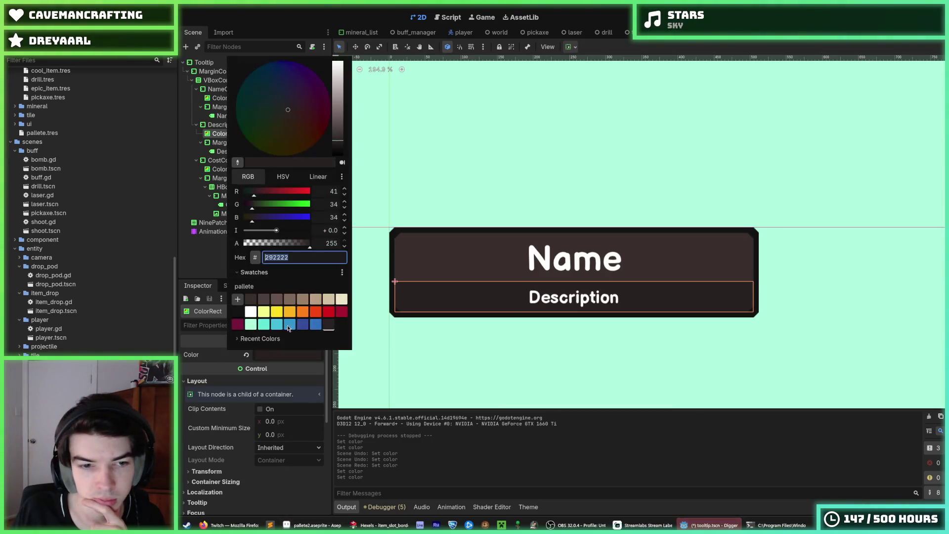
{"action": "left_click", "coordinate": [275, 357]}
{"action": "left_click", "coordinate": [275, 356]}
{"action": "left_click_drag", "start_coordinate": [332, 330], "coordinate": [264, 302]}
{"action": "left_click", "coordinate": [264, 300]}
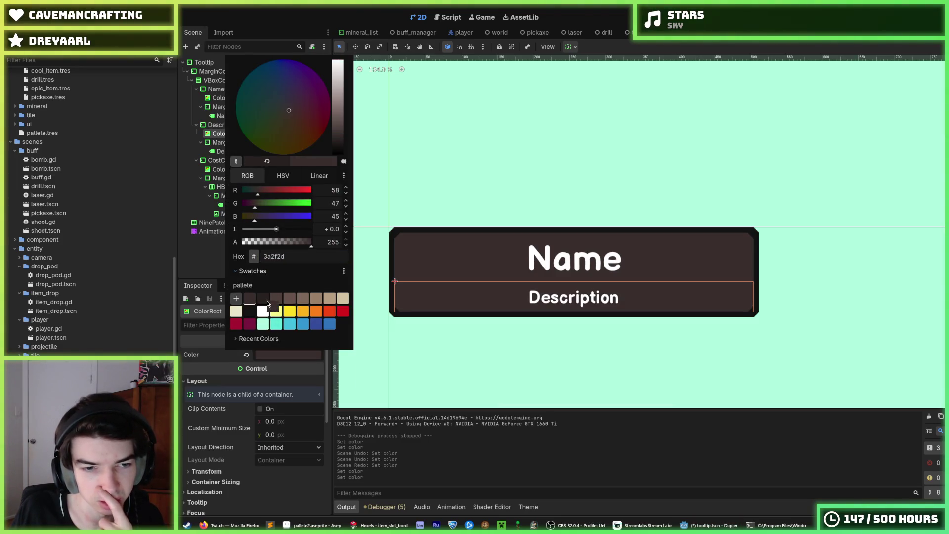
- Return the Description background to 292222 and move that swatch to the palette's first slot
{"action": "left_click", "coordinate": [275, 357]}
{"action": "left_click", "coordinate": [274, 359]}
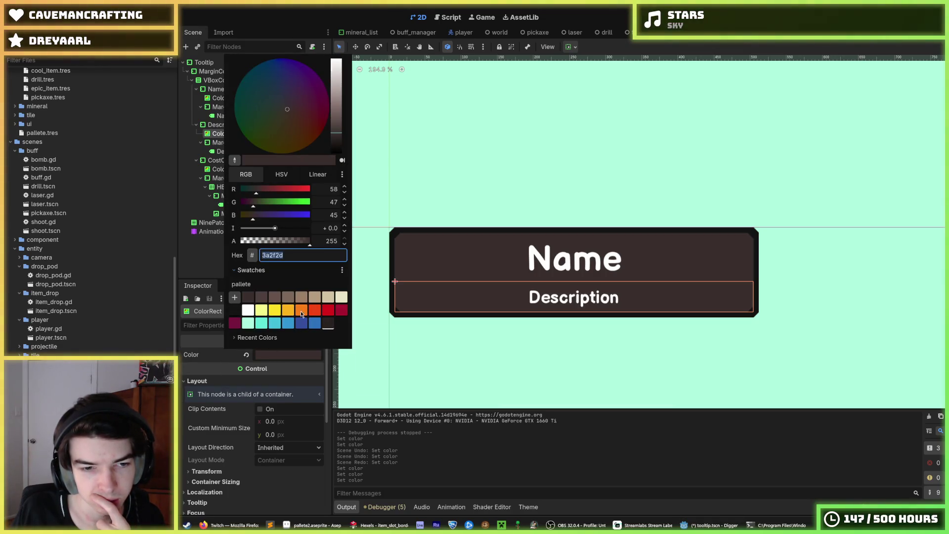
{"action": "left_click", "coordinate": [328, 327]}
{"action": "left_click", "coordinate": [276, 357]}
{"action": "left_click", "coordinate": [277, 356]}
{"action": "left_click_drag", "start_coordinate": [327, 324], "coordinate": [248, 297]}
{"action": "left_click", "coordinate": [342, 270]}
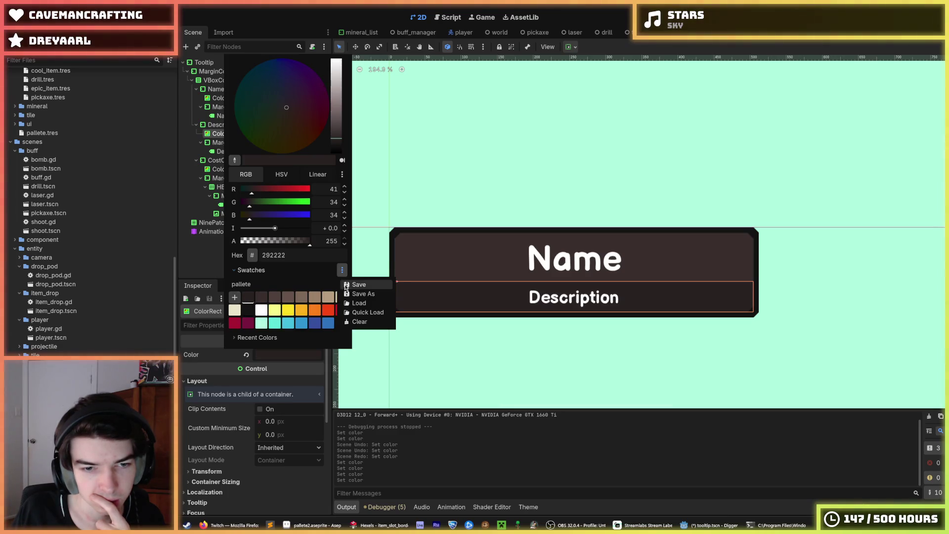
{"action": "left_click", "coordinate": [359, 284]}
- Try the blue 3071bc colour on the Description strip, then restore the dark brown
{"action": "left_click_drag", "start_coordinate": [331, 326], "coordinate": [313, 325]}
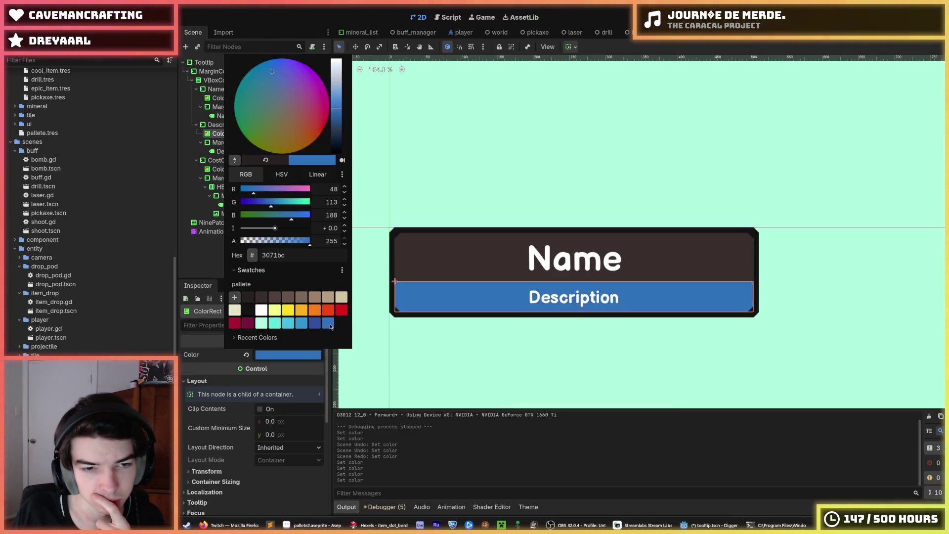
{"action": "left_click", "coordinate": [311, 360]}
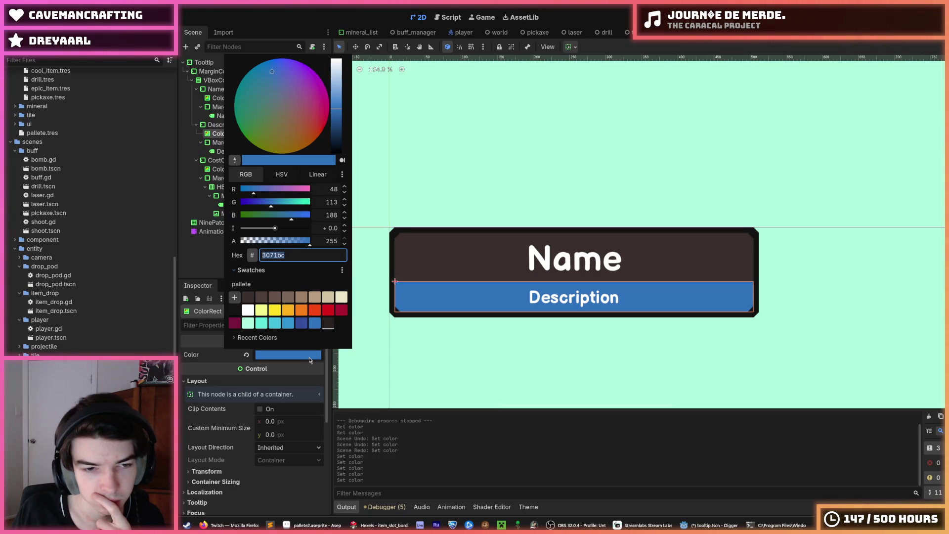
{"action": "left_click", "coordinate": [311, 360]}
{"action": "left_click", "coordinate": [312, 357]}
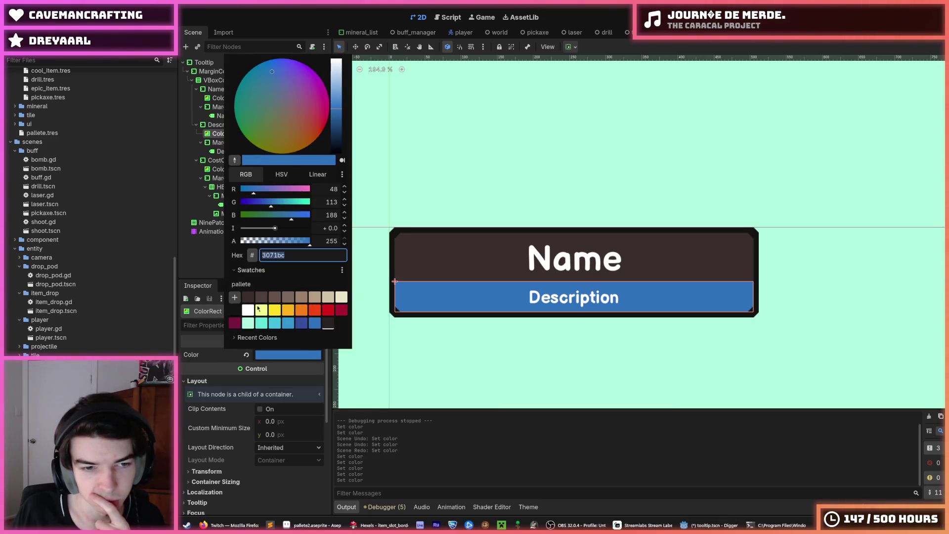
{"action": "left_click", "coordinate": [327, 324]}
{"action": "left_click", "coordinate": [377, 347]}
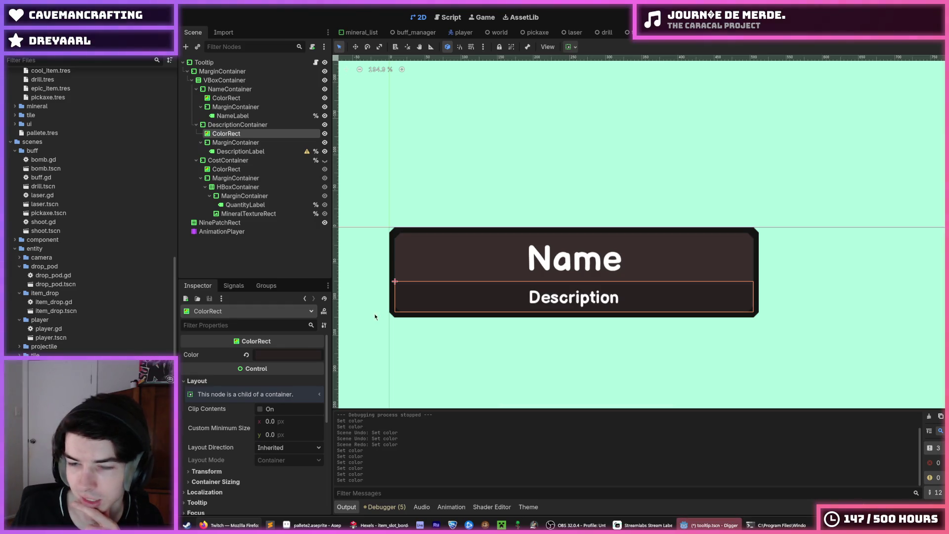
{"action": "left_click", "coordinate": [284, 360]}
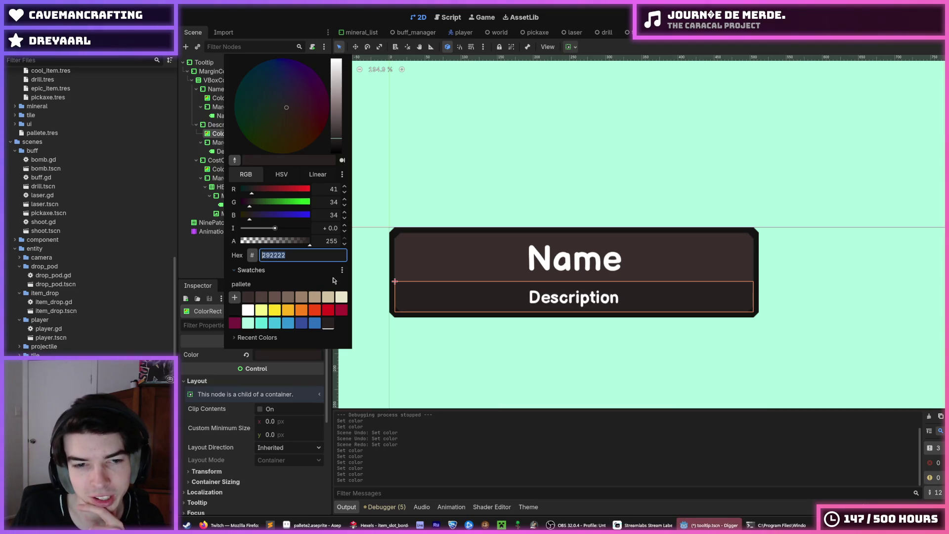
{"action": "left_click", "coordinate": [341, 271]}
{"action": "left_click", "coordinate": [341, 272]}
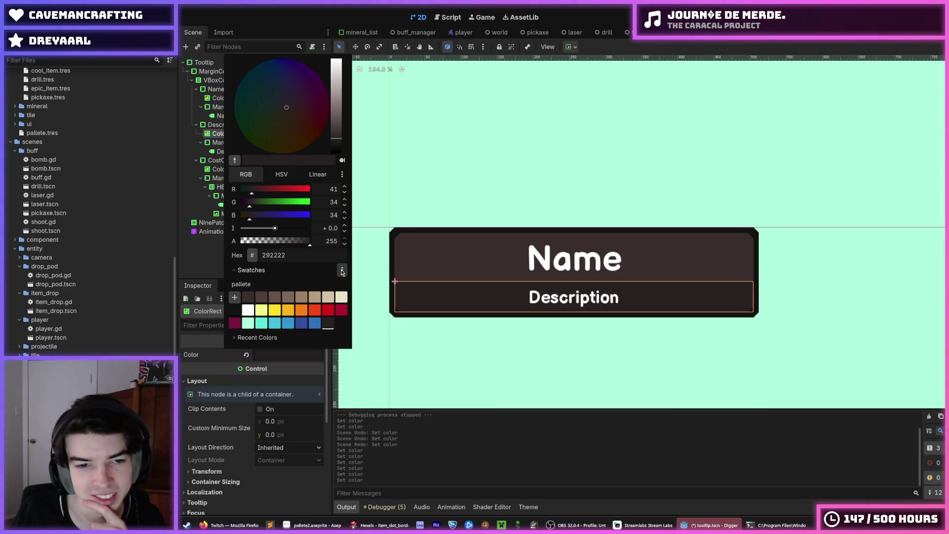
{"action": "left_click", "coordinate": [342, 272]}
{"action": "left_click", "coordinate": [342, 272]}
{"action": "left_click", "coordinate": [247, 340]}
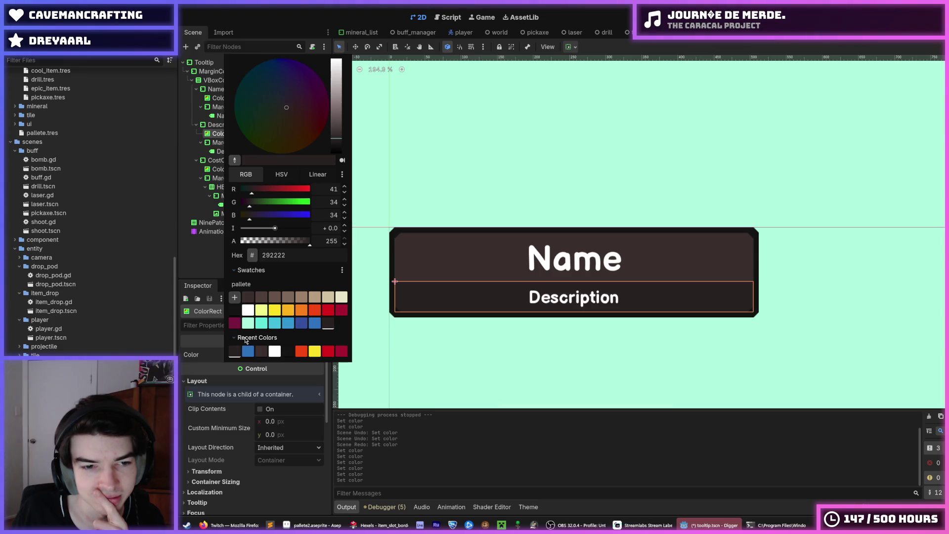
{"action": "left_click", "coordinate": [246, 339]}
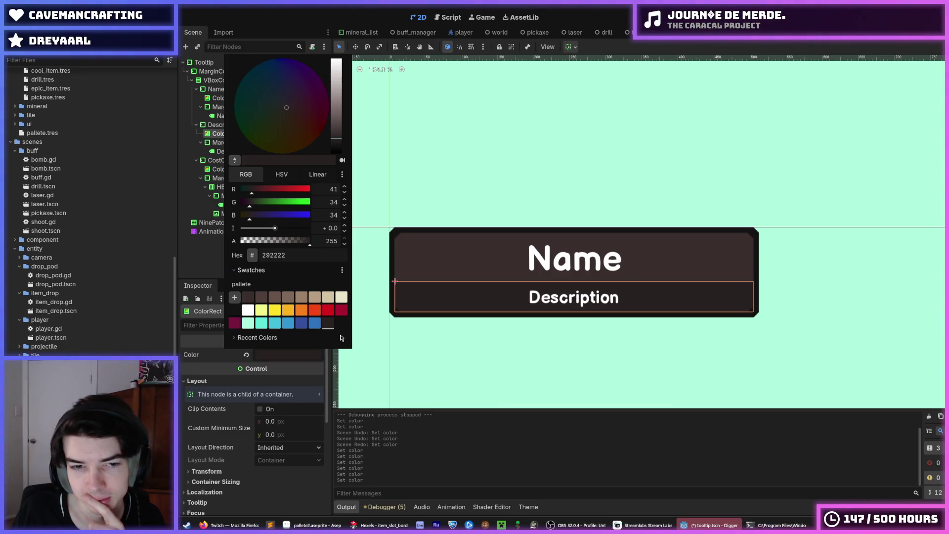
{"action": "left_click", "coordinate": [485, 352]}
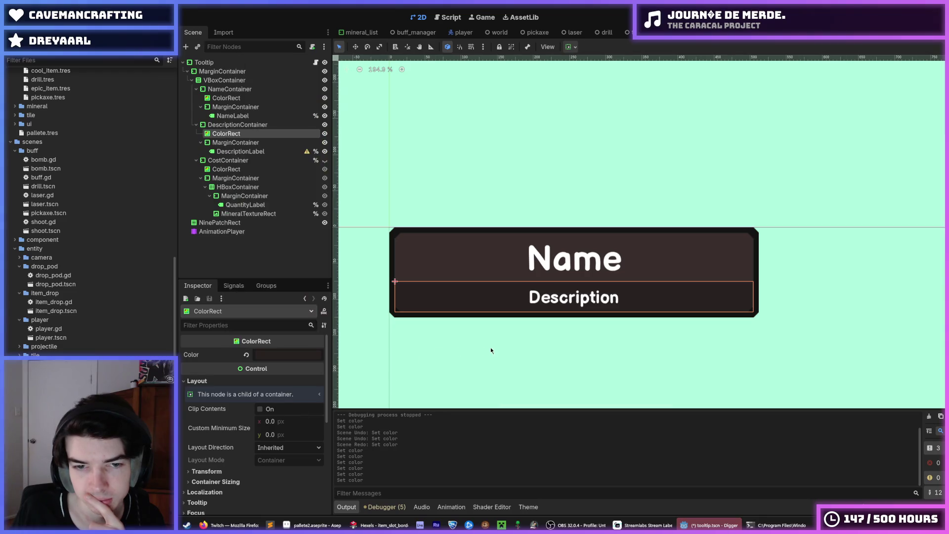
{"action": "left_click", "coordinate": [495, 348]}
{"action": "scroll", "coordinate": [515, 327], "scroll_direction": "down", "scroll_amount": 1}
{"action": "key", "text": "ctrl+s"}
- Switch to the item_button scene, recentre its bomb slot on the canvas, and open item_button.gd
{"action": "left_click_drag", "start_coordinate": [509, 329], "coordinate": [496, 334]}
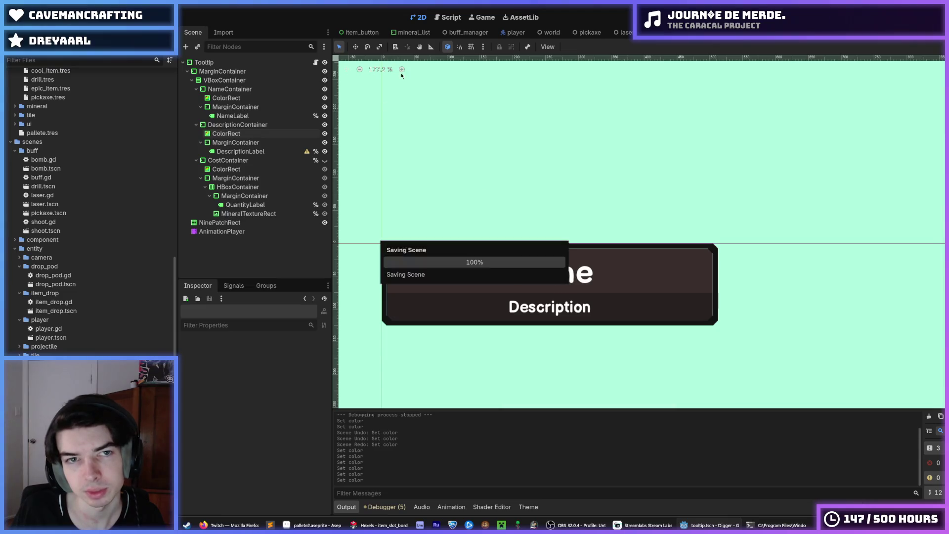
{"action": "left_click", "coordinate": [353, 32]}
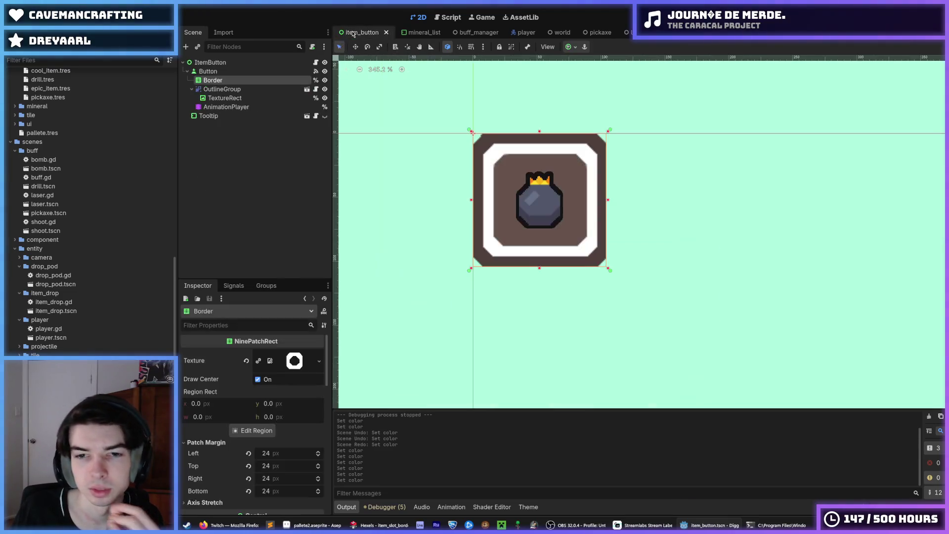
{"action": "left_click_drag", "start_coordinate": [453, 130], "coordinate": [461, 157]}
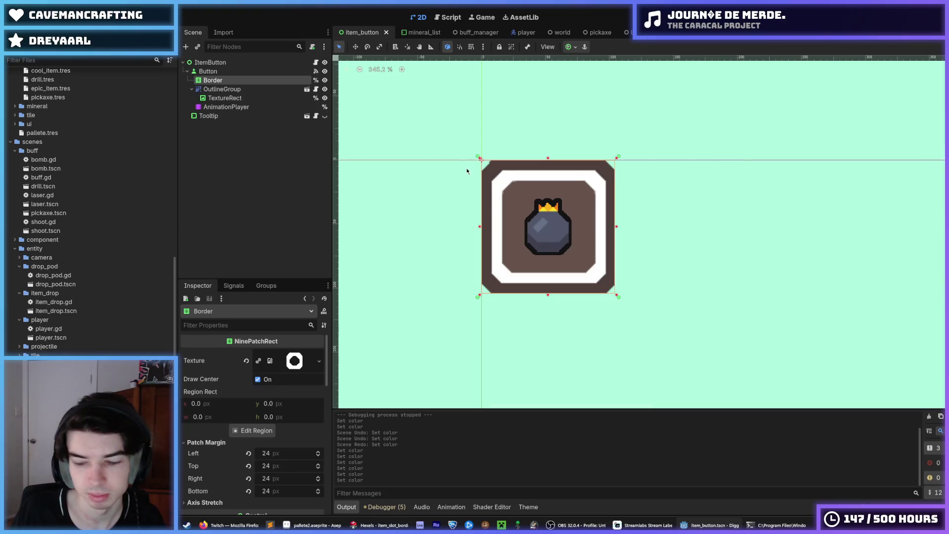
{"action": "scroll", "coordinate": [474, 179], "scroll_direction": "down", "scroll_amount": 1}
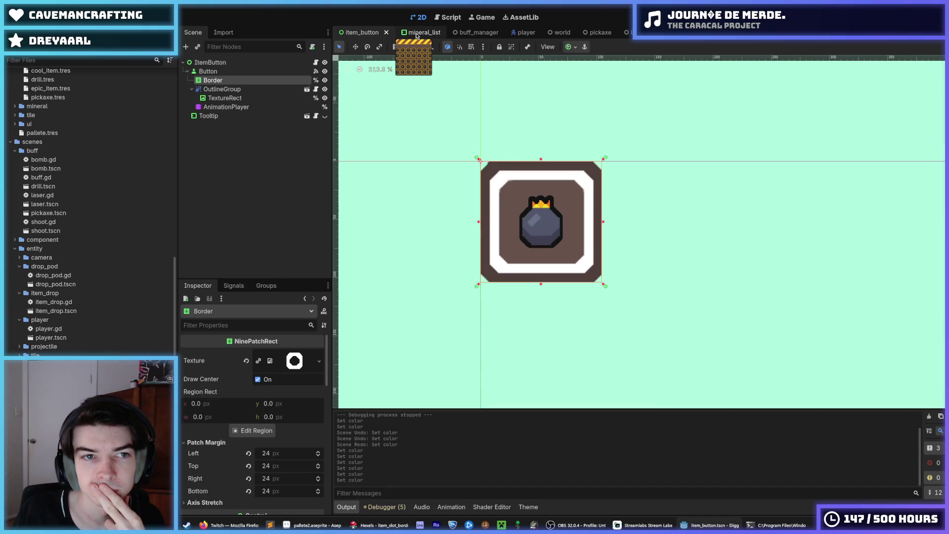
{"action": "left_click", "coordinate": [447, 17]}
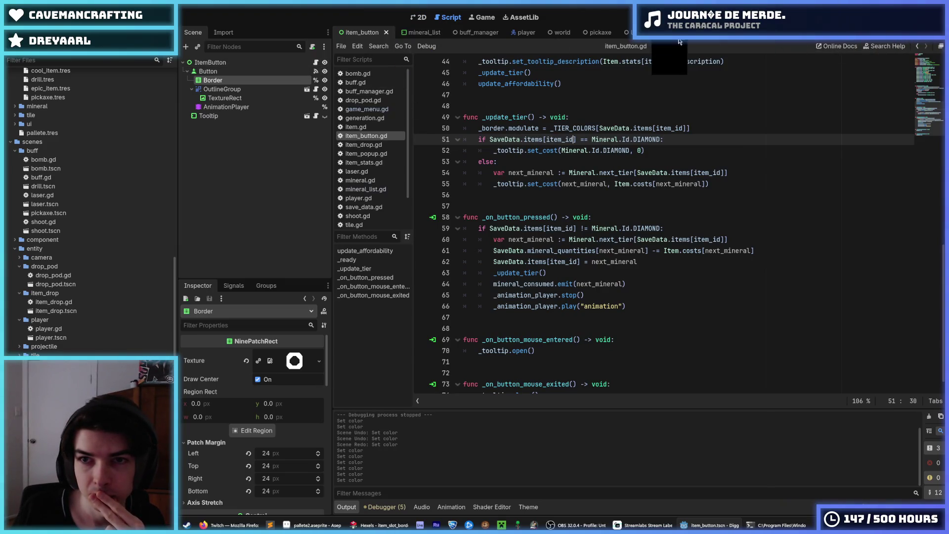
- Bring up the game_menu.gd script, then return to the game_menu scene in the 2D view
{"action": "scroll", "coordinate": [666, 38], "scroll_direction": "up", "scroll_amount": 1}
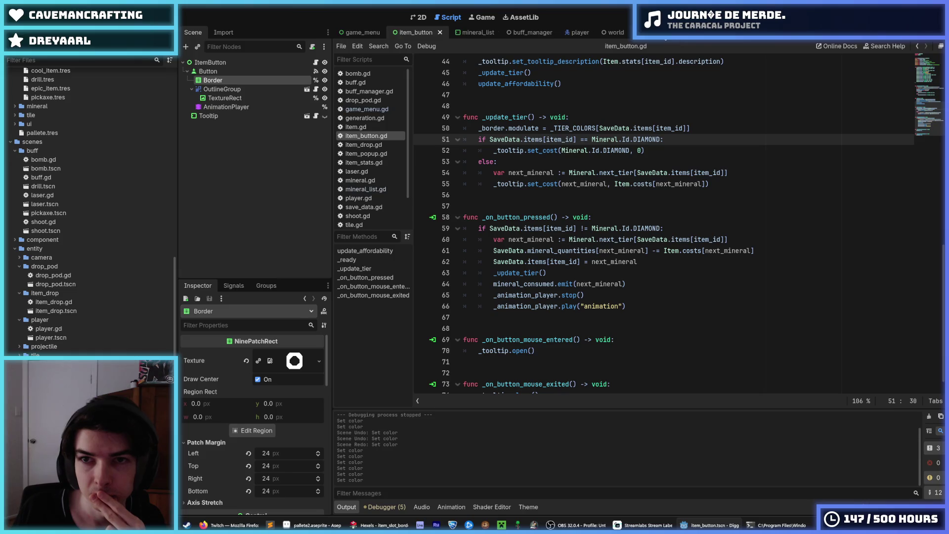
{"action": "left_click", "coordinate": [363, 33]}
{"action": "left_click", "coordinate": [421, 18]}
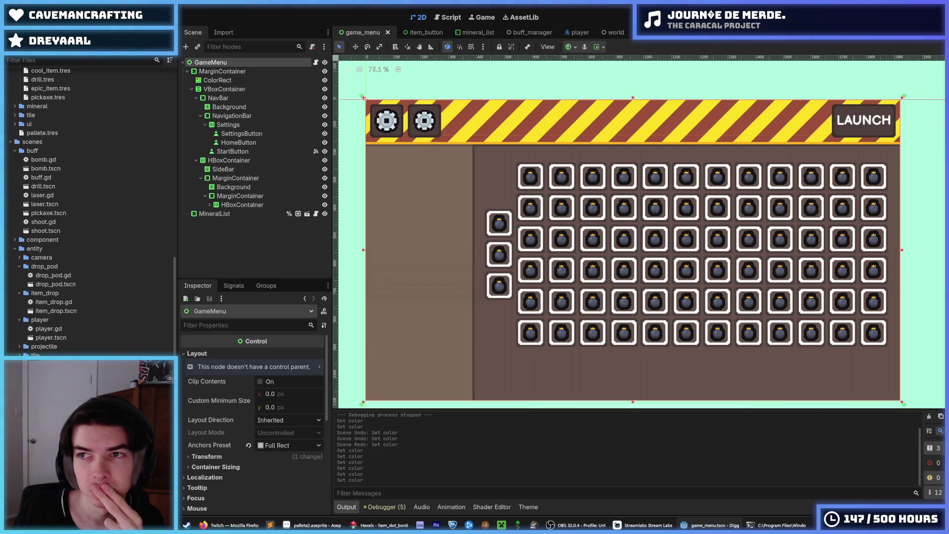
- Select the SettingsButton node, then switch to Hexels and bring up its file-open browser
{"action": "left_click", "coordinate": [275, 134]}
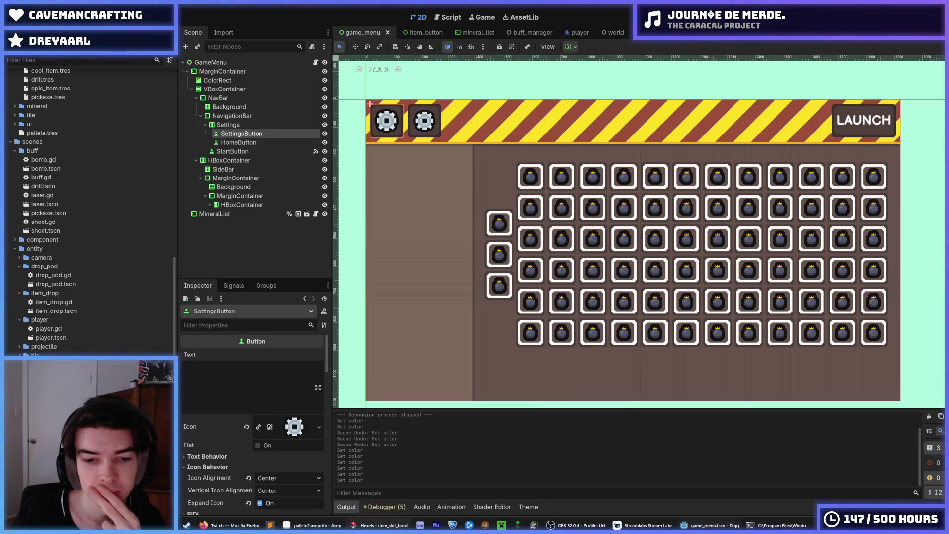
{"action": "left_click", "coordinate": [379, 525]}
{"action": "left_click", "coordinate": [11, 49]}
{"action": "left_click", "coordinate": [20, 25]}
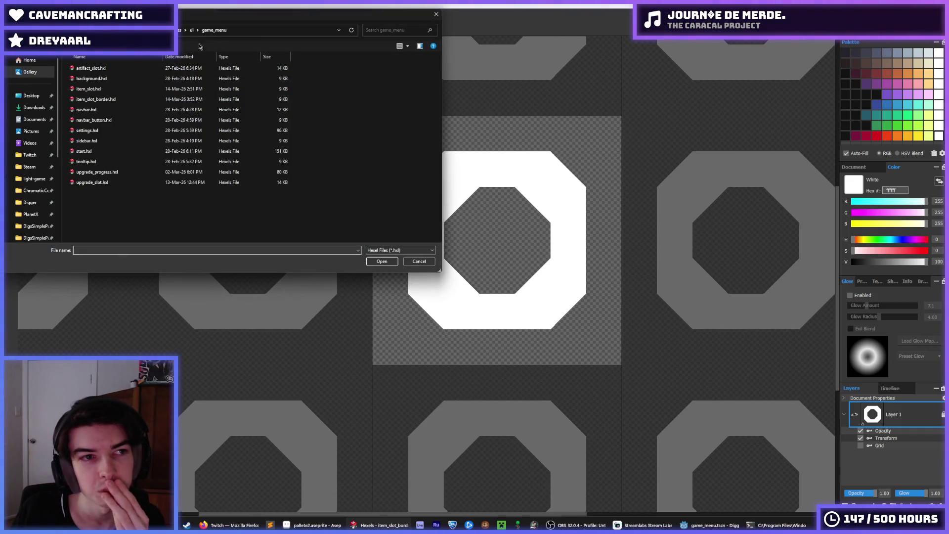
- Browse from game_menu up to ui and Sprites, into droppod and back, then return to Godot
{"action": "left_click", "coordinate": [191, 30]}
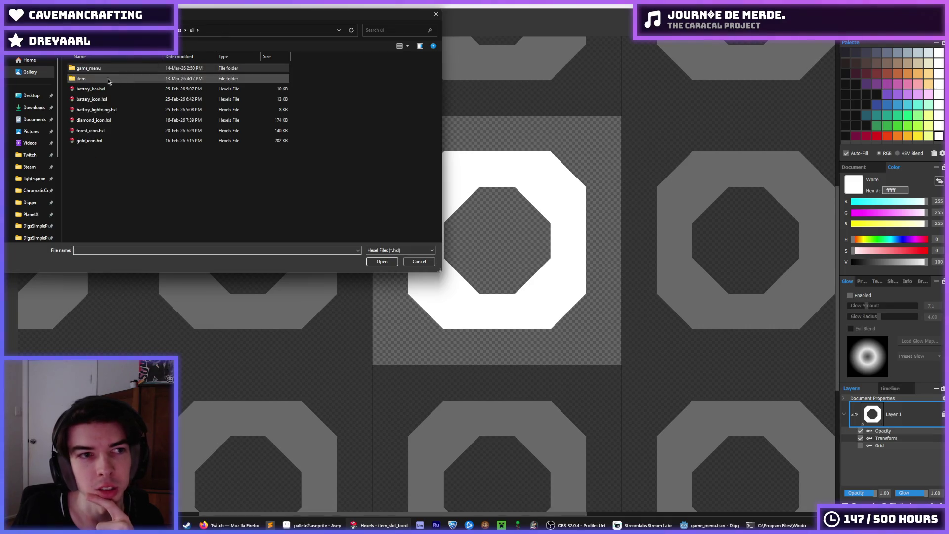
{"action": "left_click", "coordinate": [182, 30]}
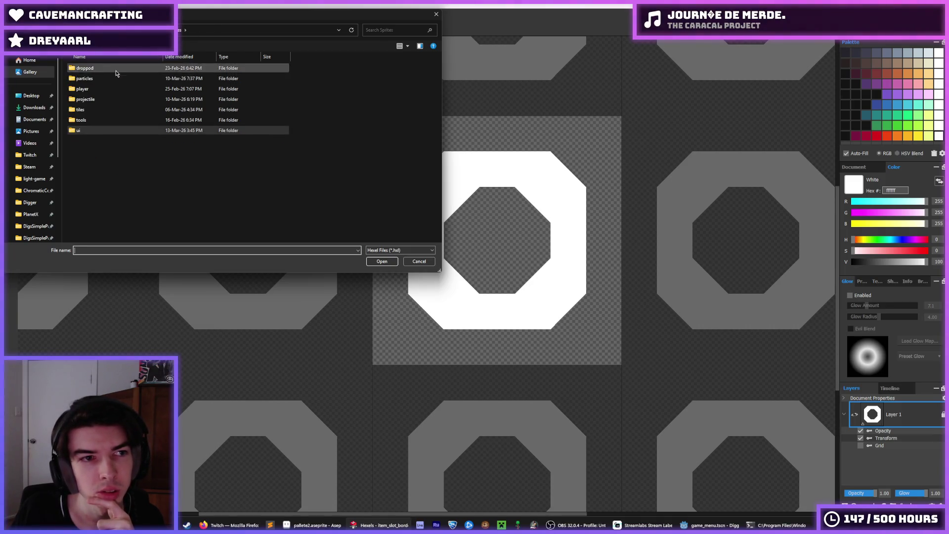
{"action": "double_click", "coordinate": [100, 73]}
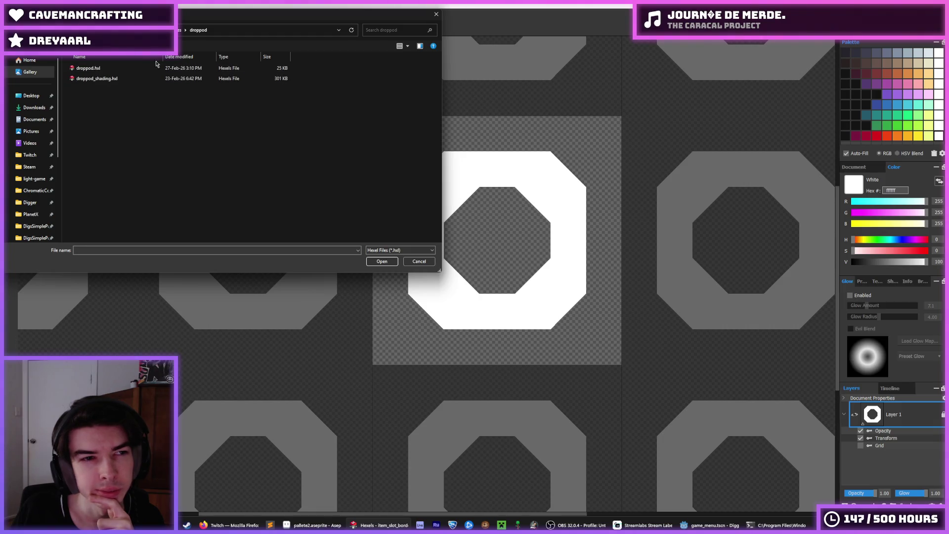
{"action": "left_click", "coordinate": [180, 31]}
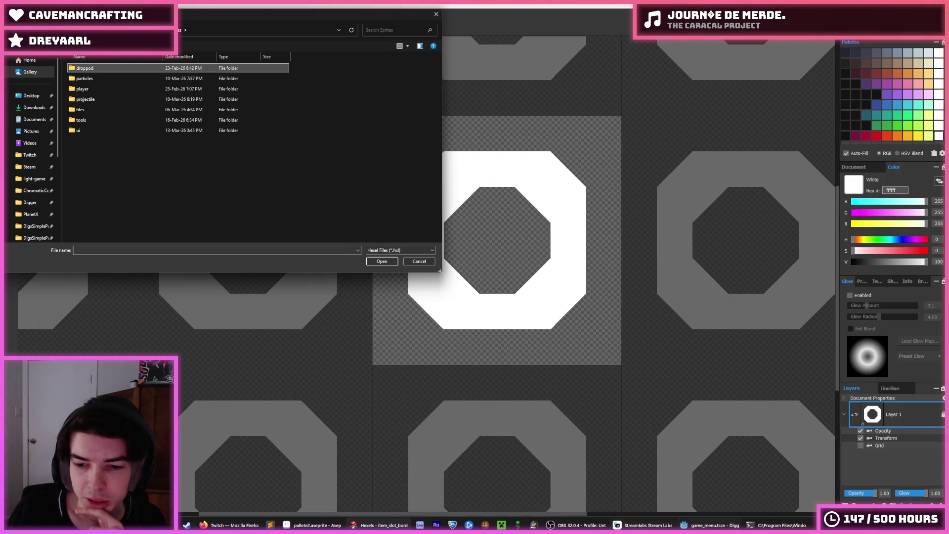
{"action": "key", "text": "alt+Tab"}
{"action": "scroll", "coordinate": [99, 277], "scroll_direction": "down", "scroll_amount": 5}
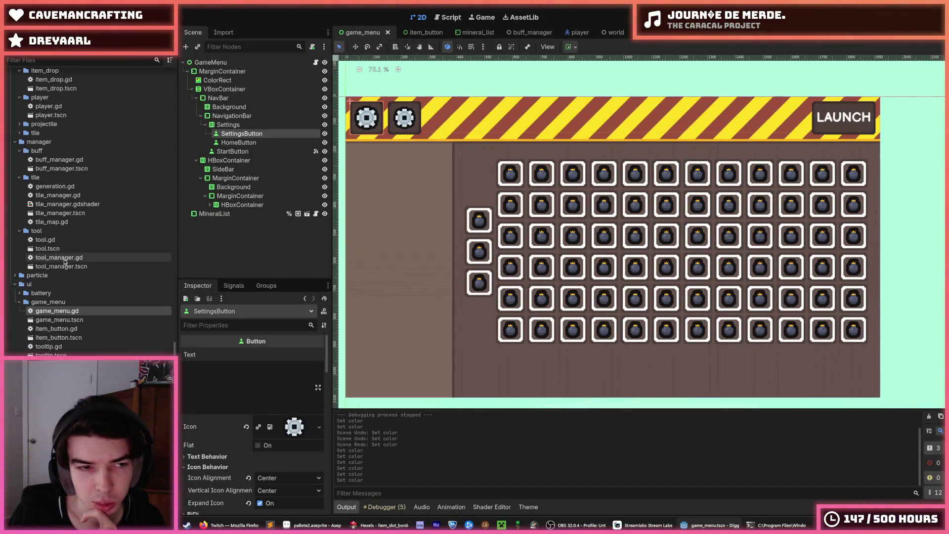
- Select the drill, laser and shoot scene files, then switch to the buff_manager scene
{"action": "scroll", "coordinate": [82, 292], "scroll_direction": "up", "scroll_amount": 5}
{"action": "scroll", "coordinate": [83, 289], "scroll_direction": "up", "scroll_amount": 5}
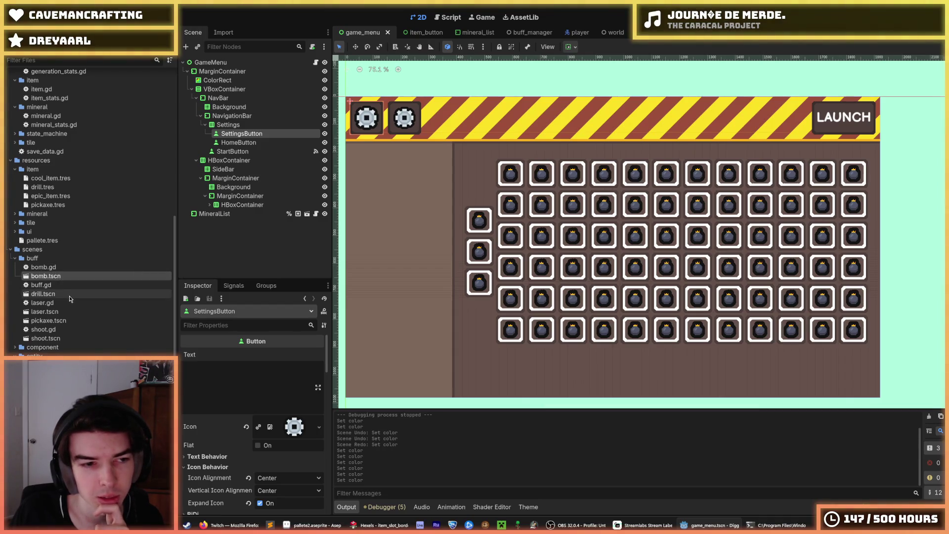
{"action": "left_click", "coordinate": [69, 295]}
{"action": "left_click", "coordinate": [73, 310]}
{"action": "left_click", "coordinate": [62, 338]}
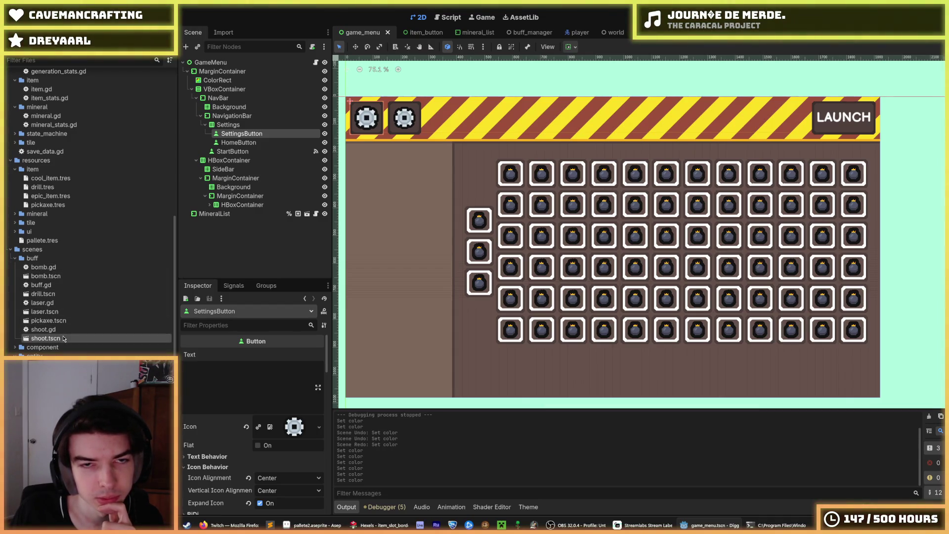
{"action": "left_click", "coordinate": [525, 34]}
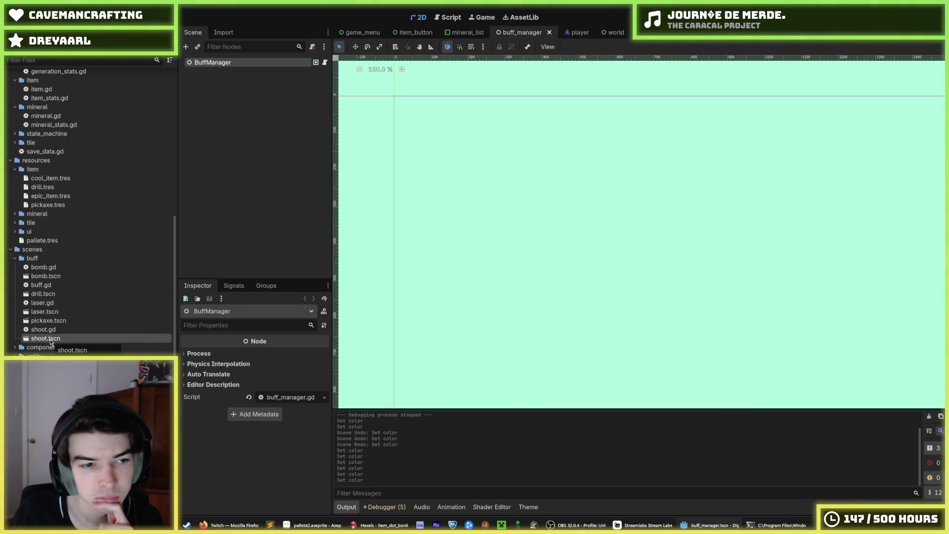
- Add shoot.tscn as a child of BuffManager, save the scene, and run the game
{"action": "left_click", "coordinate": [199, 47]}
{"action": "left_click", "coordinate": [62, 342]}
{"action": "left_click_drag", "start_coordinate": [54, 340], "coordinate": [174, 234]}
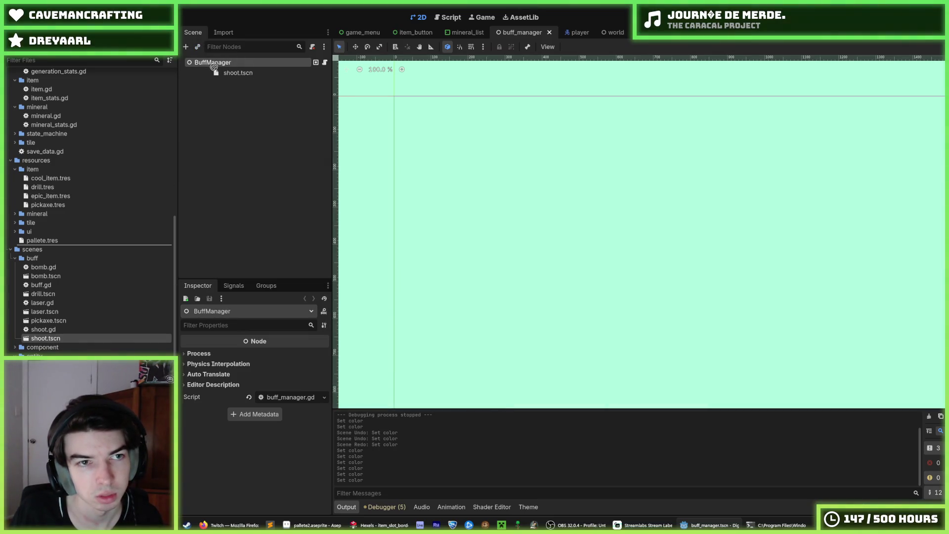
{"action": "left_click_drag", "start_coordinate": [213, 67], "coordinate": [215, 63]}
{"action": "key", "text": "ctrl+s"}
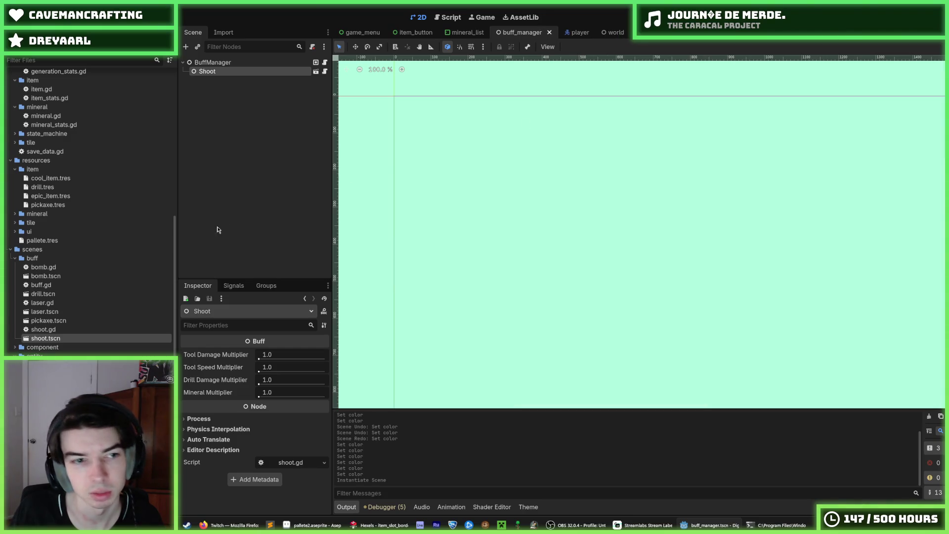
{"action": "key", "text": "F5"}
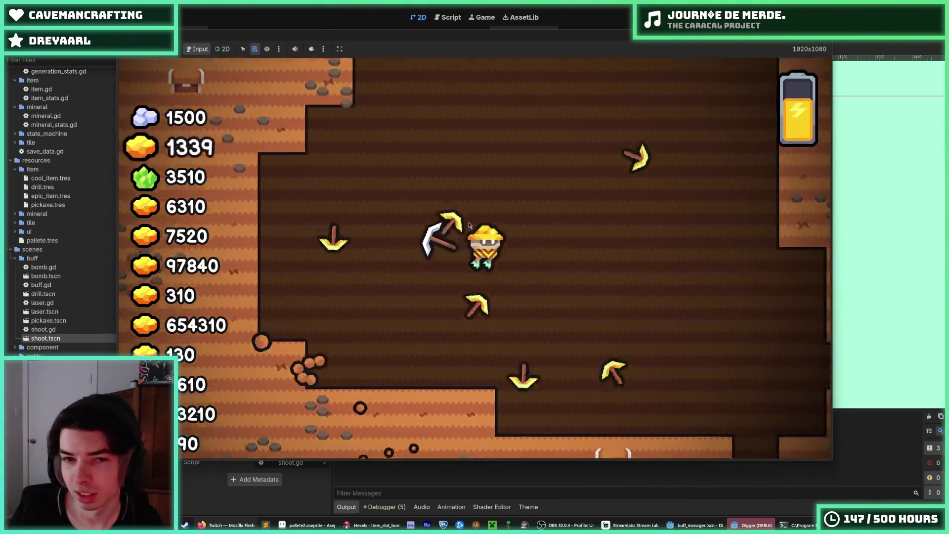
- Stop the shoot-buff test run with F8
{"action": "key", "text": "F8"}
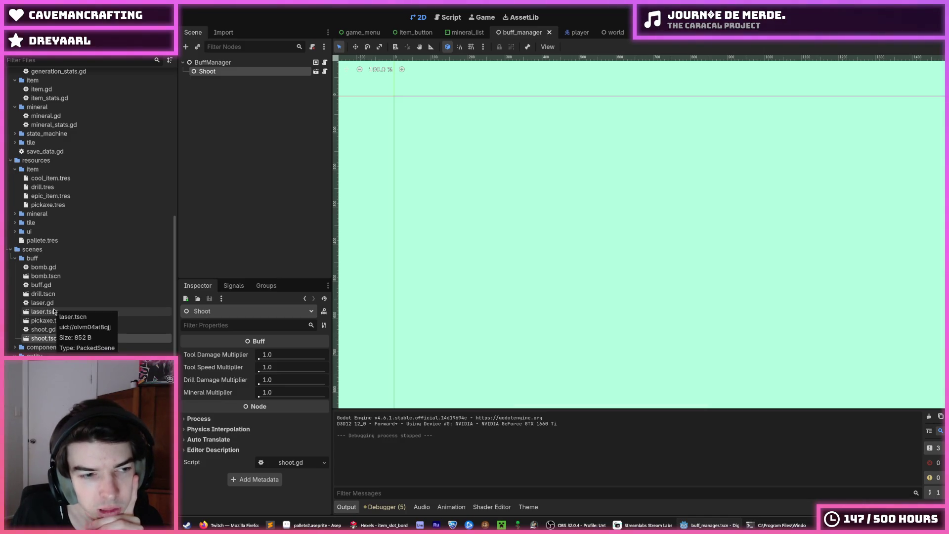
- Open the laser, drill and bomb scenes, then go back to buff_manager
{"action": "double_click", "coordinate": [54, 312]}
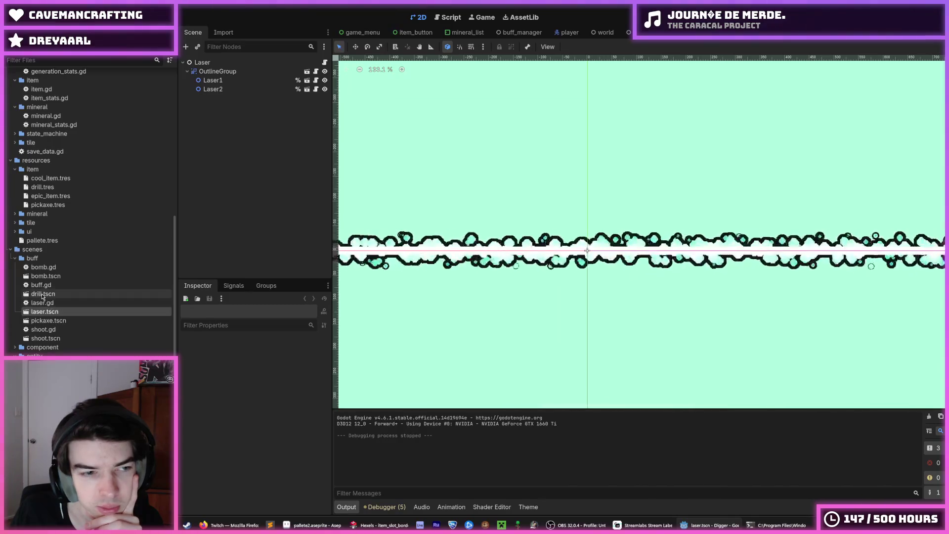
{"action": "double_click", "coordinate": [43, 294]}
{"action": "double_click", "coordinate": [63, 277]}
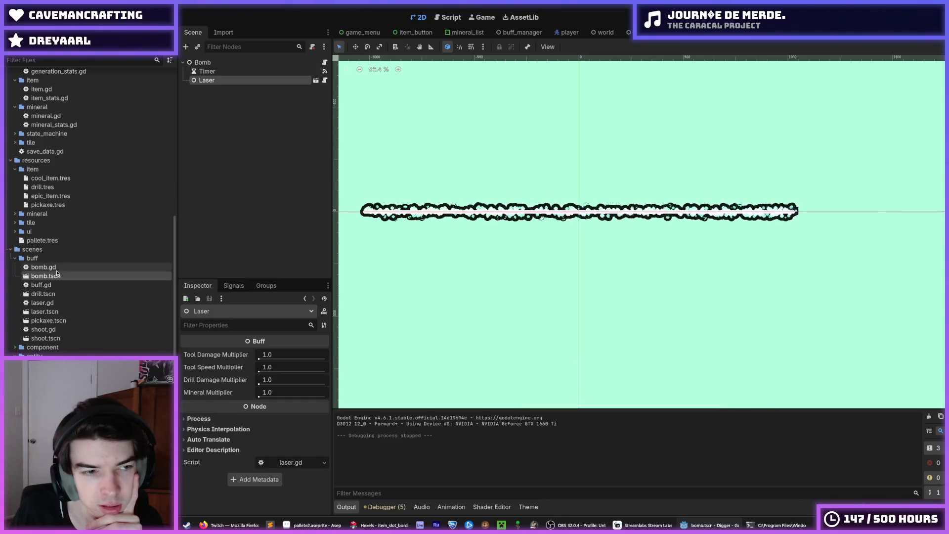
{"action": "double_click", "coordinate": [58, 312]}
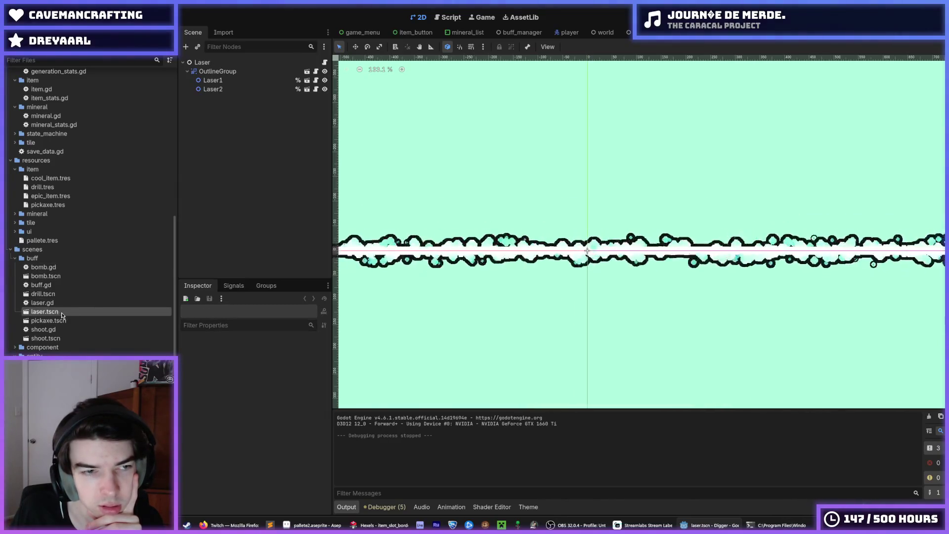
{"action": "left_click", "coordinate": [517, 32]}
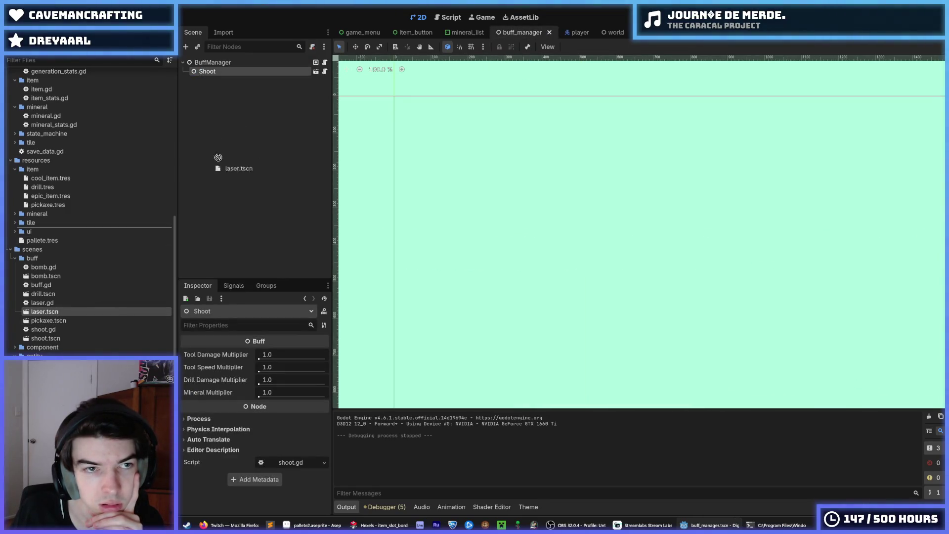
- Replace the Shoot child with laser.tscn under BuffManager, save, and run the game
{"action": "left_click_drag", "start_coordinate": [233, 67], "coordinate": [233, 67]}
{"action": "left_click", "coordinate": [236, 80]}
{"action": "key", "text": "Delete"}
{"action": "key", "text": "Return"}
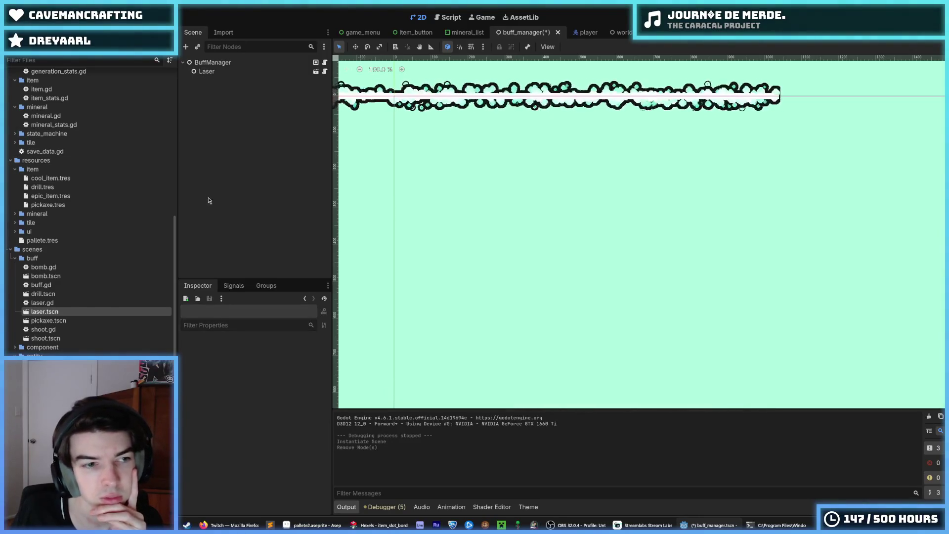
{"action": "key", "text": "ctrl+s"}
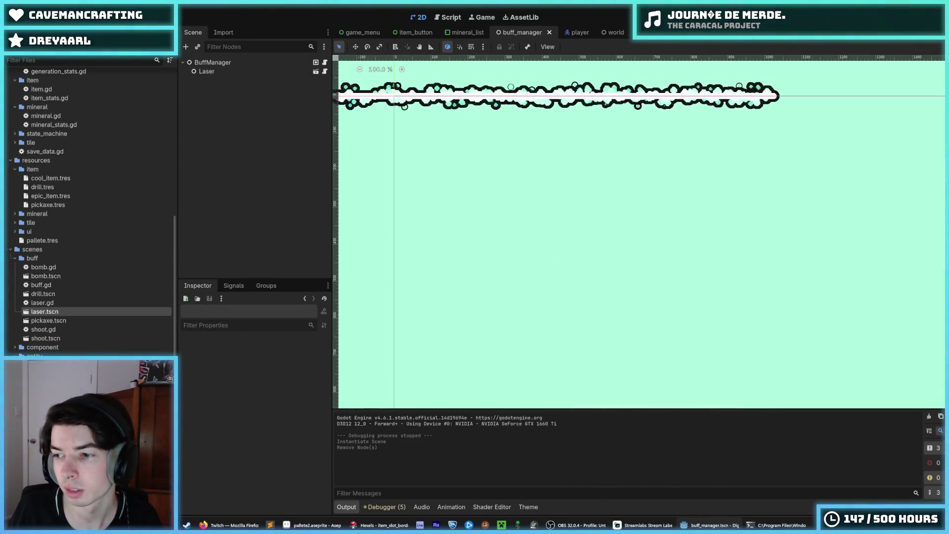
{"action": "key", "text": "F5"}
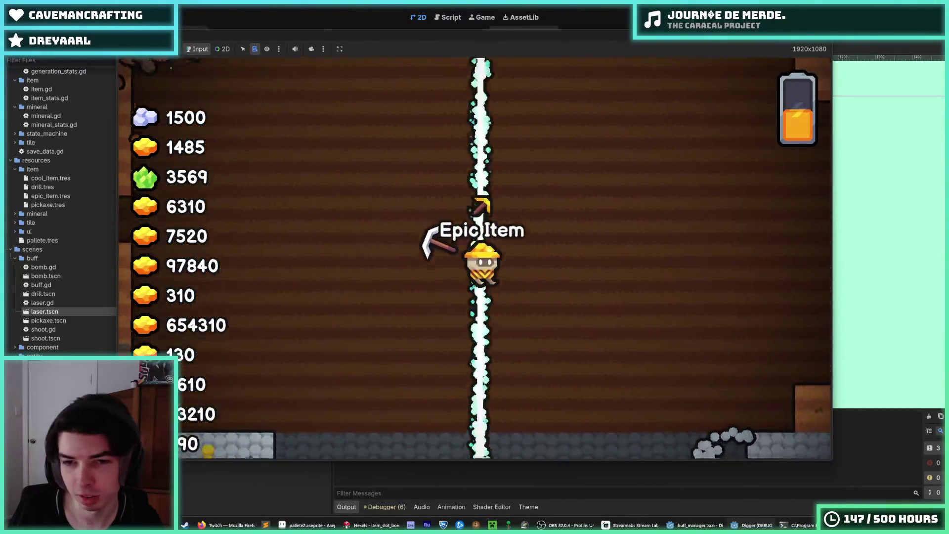
- Stop the laser-buff test run with F8
{"action": "key", "text": "F8"}
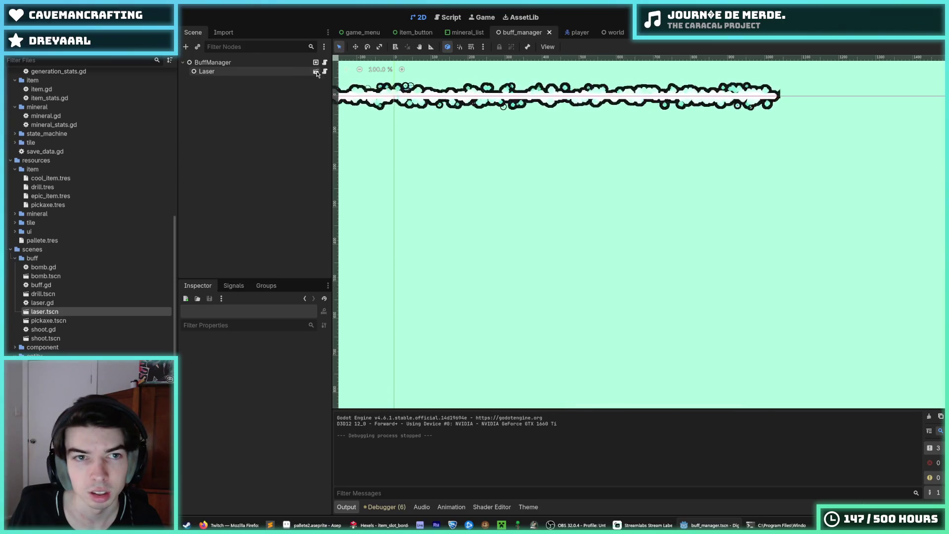
- Open the instanced Laser scene and inspect its Line2D beam and GPUParticles2D nodes
{"action": "left_click", "coordinate": [212, 81]}
{"action": "left_click", "coordinate": [307, 80]}
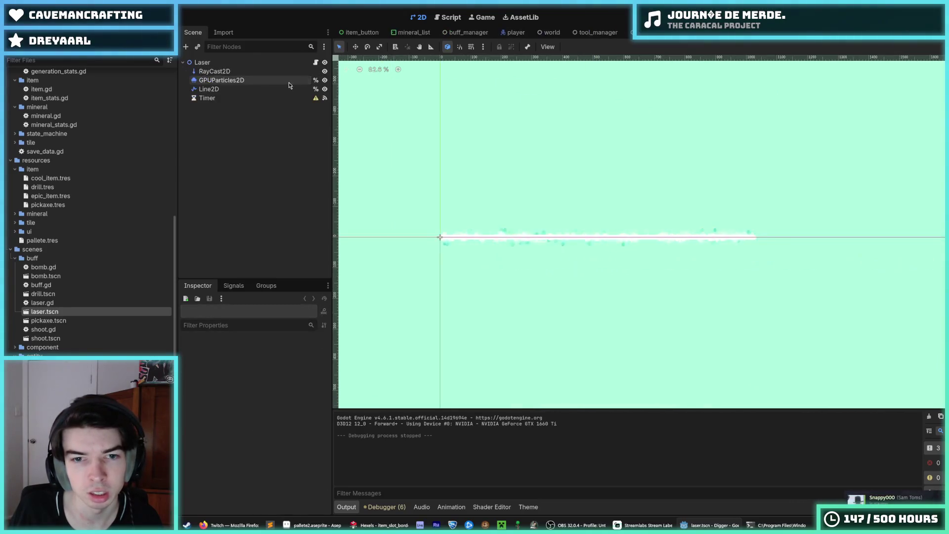
{"action": "left_click", "coordinate": [209, 89]}
{"action": "scroll", "coordinate": [515, 225], "scroll_direction": "up", "scroll_amount": 5}
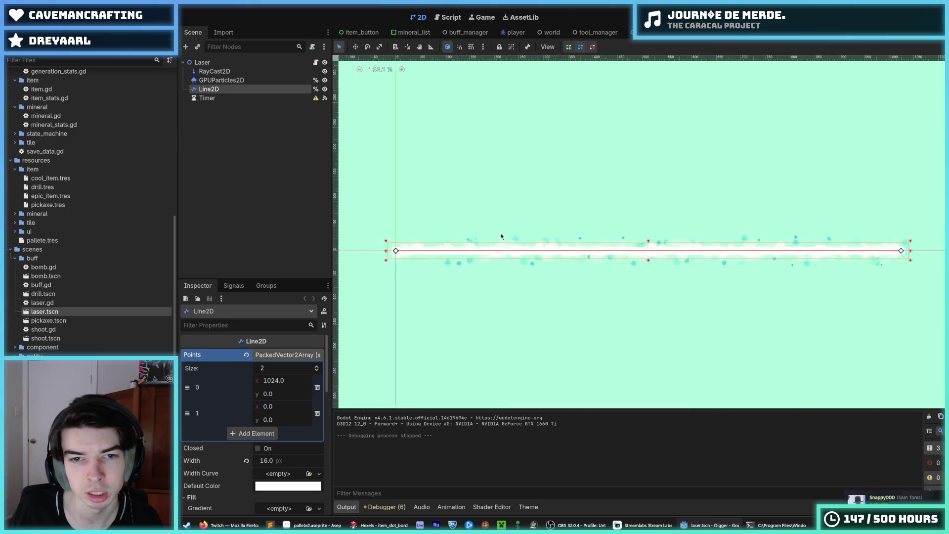
{"action": "scroll", "coordinate": [452, 238], "scroll_direction": "up", "scroll_amount": 5}
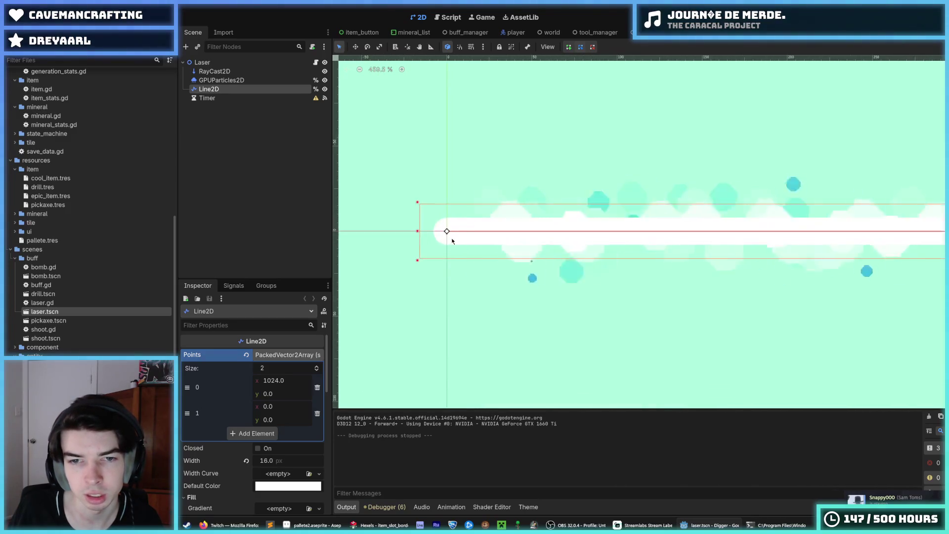
{"action": "scroll", "coordinate": [755, 234], "scroll_direction": "right", "scroll_amount": 10}
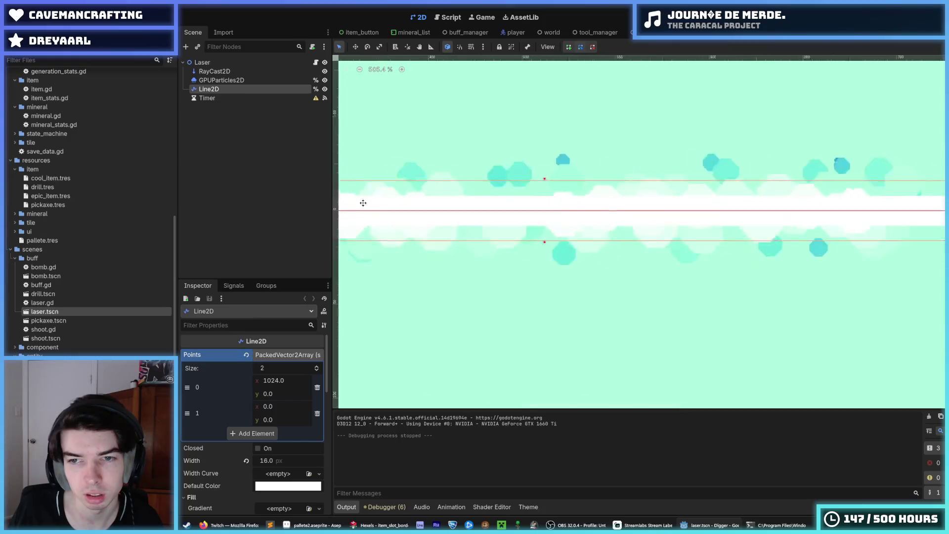
{"action": "scroll", "coordinate": [791, 198], "scroll_direction": "right", "scroll_amount": 10}
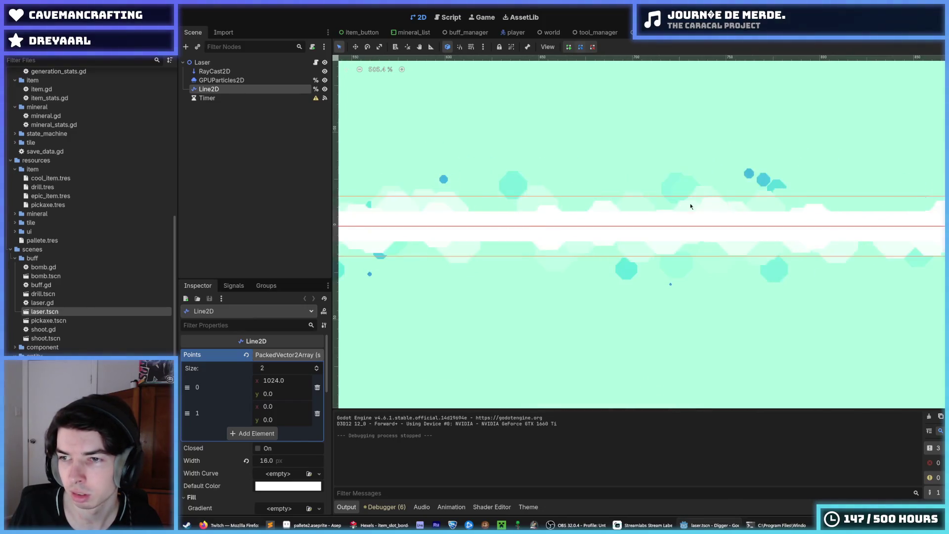
{"action": "scroll", "coordinate": [568, 180], "scroll_direction": "down", "scroll_amount": 10}
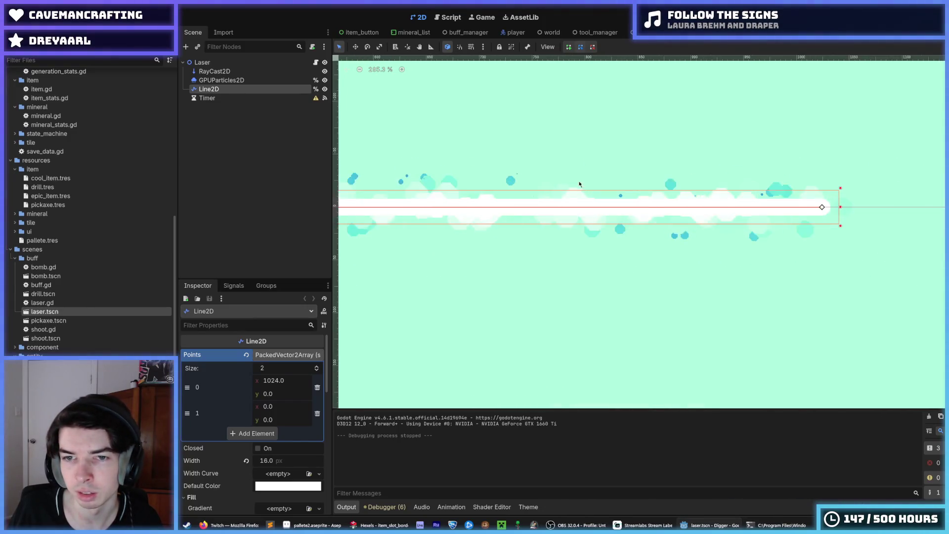
{"action": "left_click", "coordinate": [251, 81]}
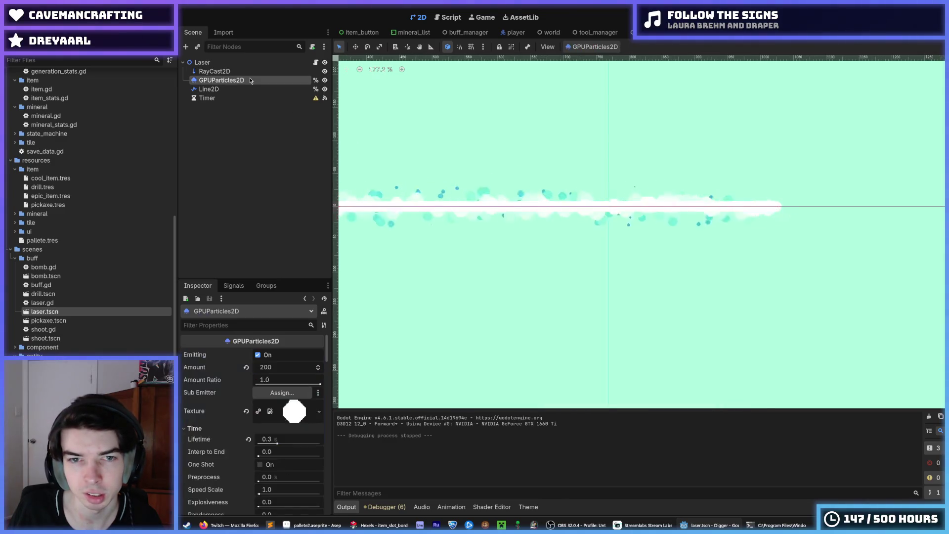
{"action": "scroll", "coordinate": [680, 161], "scroll_direction": "down", "scroll_amount": 2}
{"action": "scroll", "coordinate": [701, 138], "scroll_direction": "left", "scroll_amount": 10}
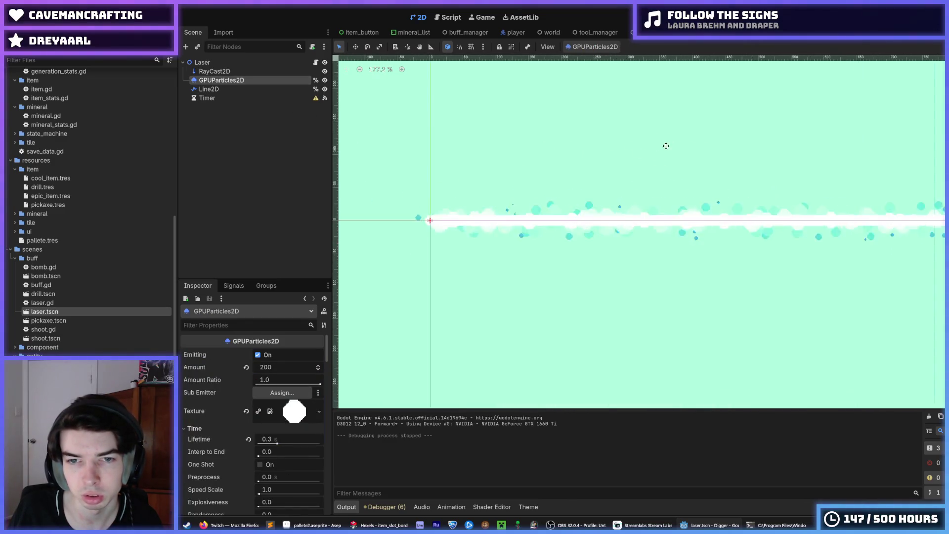
{"action": "scroll", "coordinate": [635, 160], "scroll_direction": "left", "scroll_amount": 2}
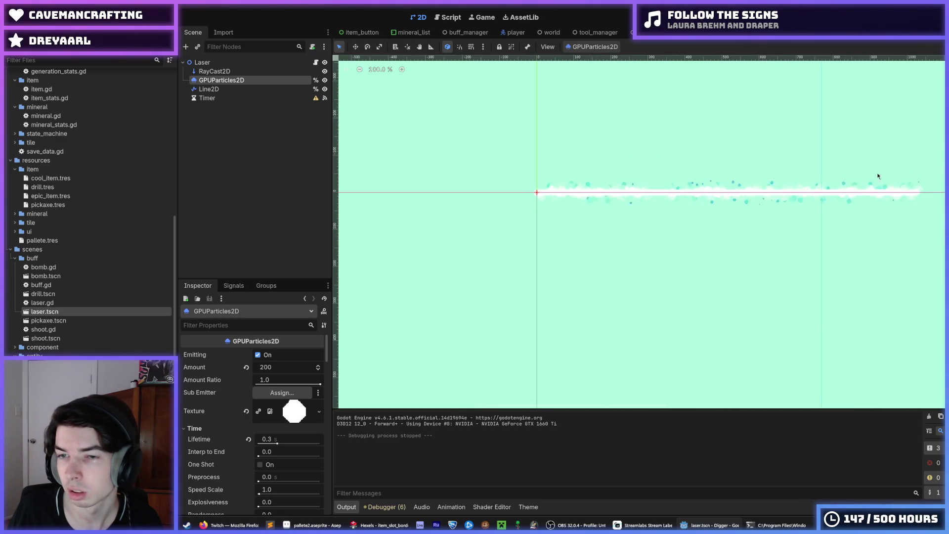
{"action": "scroll", "coordinate": [584, 188], "scroll_direction": "up", "scroll_amount": 4}
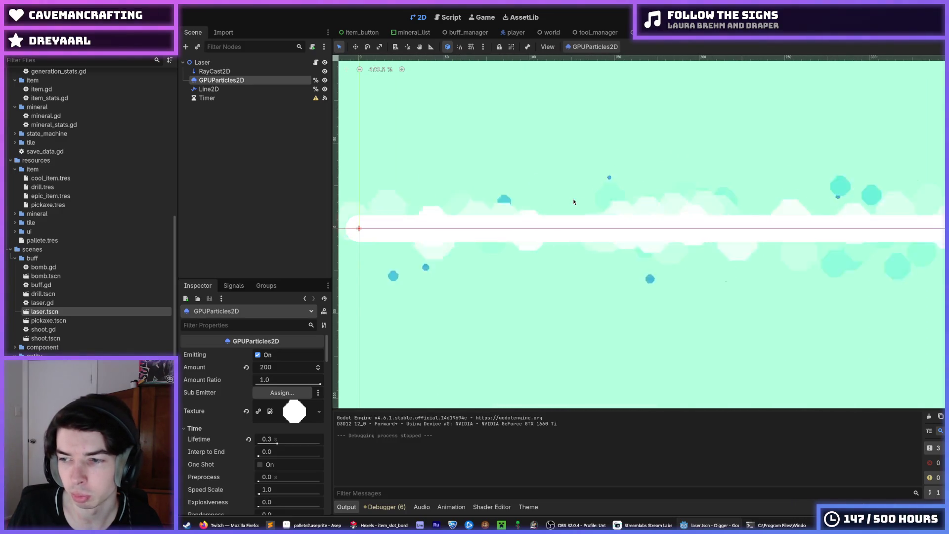
{"action": "scroll", "coordinate": [574, 198], "scroll_direction": "down", "scroll_amount": 3}
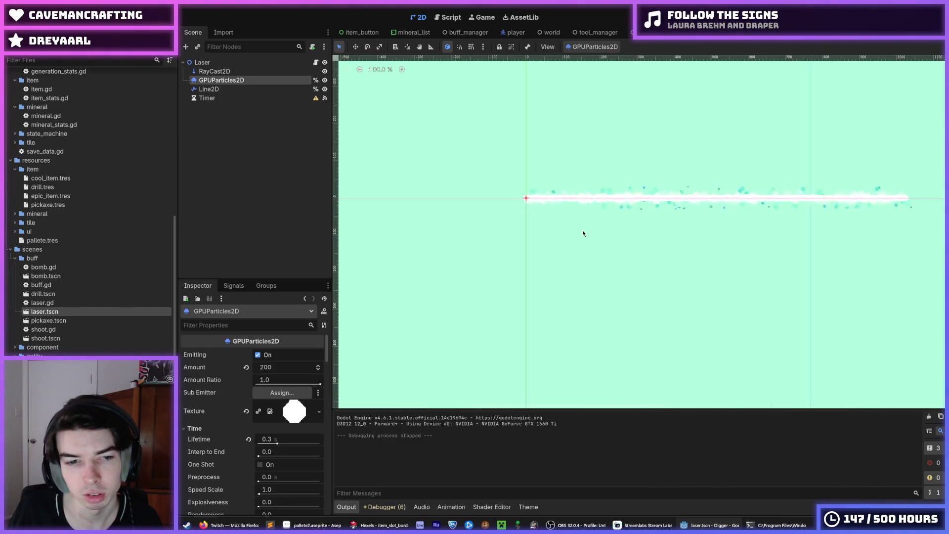
{"action": "scroll", "coordinate": [581, 192], "scroll_direction": "up", "scroll_amount": 2}
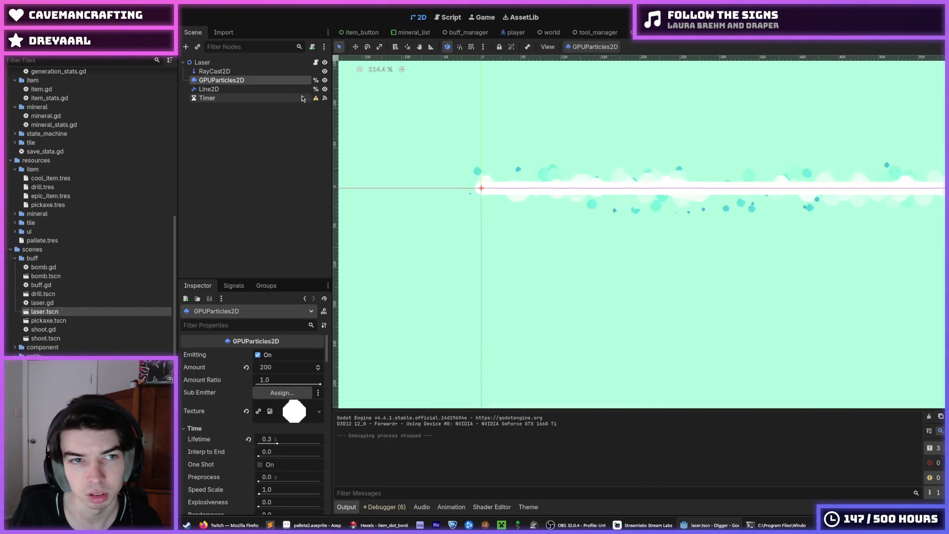
{"action": "left_click", "coordinate": [325, 89]}
{"action": "scroll", "coordinate": [710, 176], "scroll_direction": "down", "scroll_amount": 3}
{"action": "scroll", "coordinate": [710, 176], "scroll_direction": "up", "scroll_amount": 4}
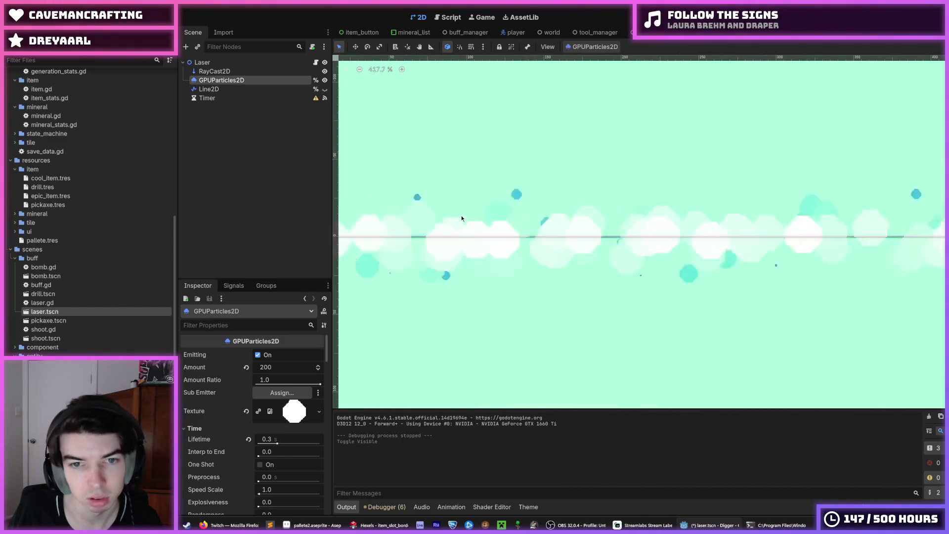
{"action": "scroll", "coordinate": [525, 210], "scroll_direction": "up", "scroll_amount": 2}
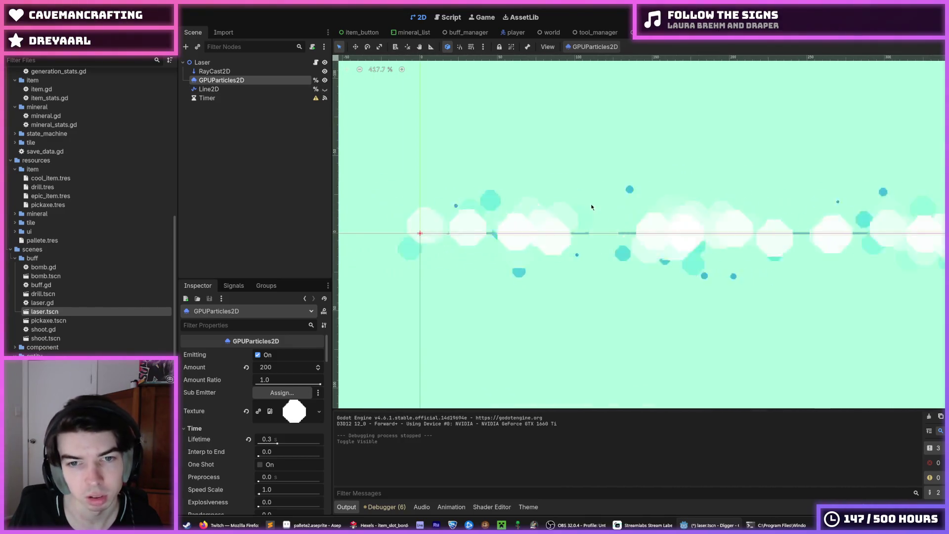
{"action": "left_click", "coordinate": [325, 89]}
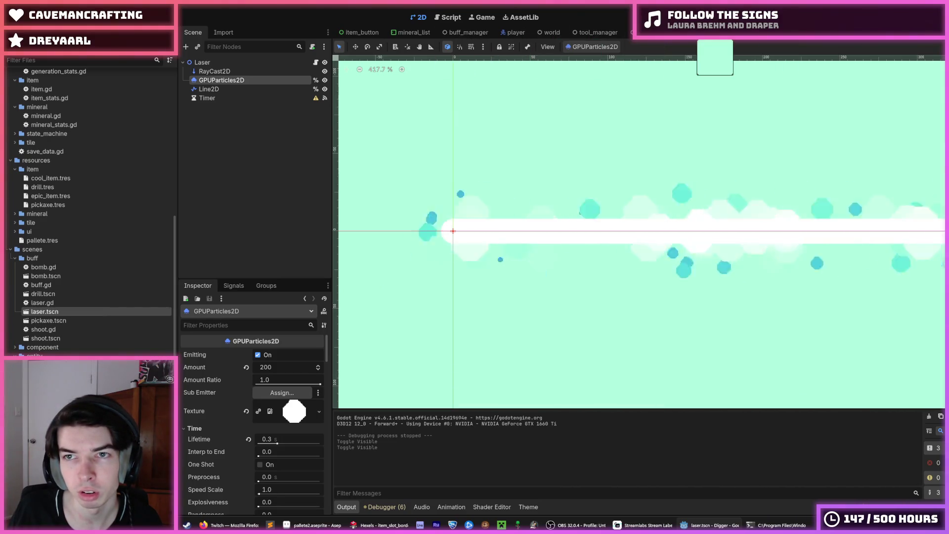
{"action": "left_click", "coordinate": [715, 32]}
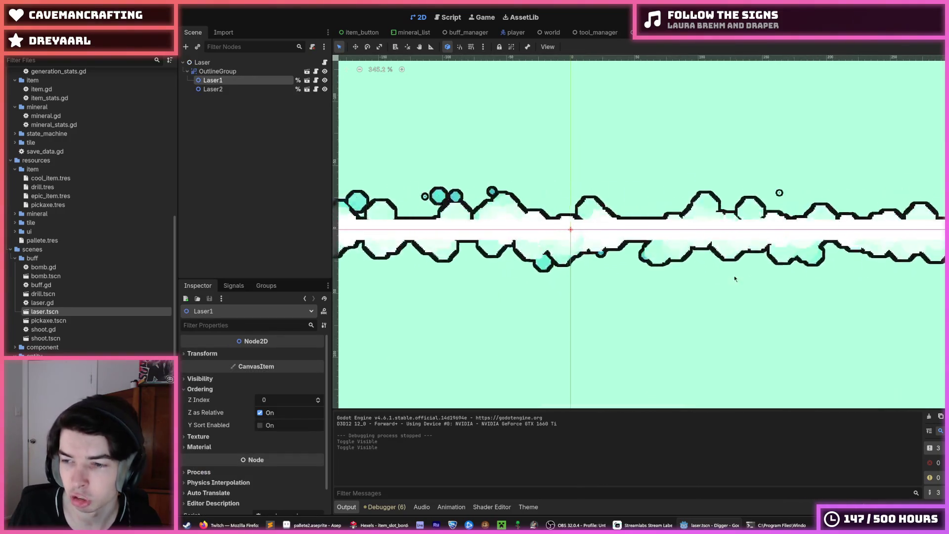
- Scroll around the laser scene canvas and clear the Laser1 selection
{"action": "scroll", "coordinate": [673, 278], "scroll_direction": "down", "scroll_amount": 3}
{"action": "scroll", "coordinate": [638, 317], "scroll_direction": "down", "scroll_amount": 3}
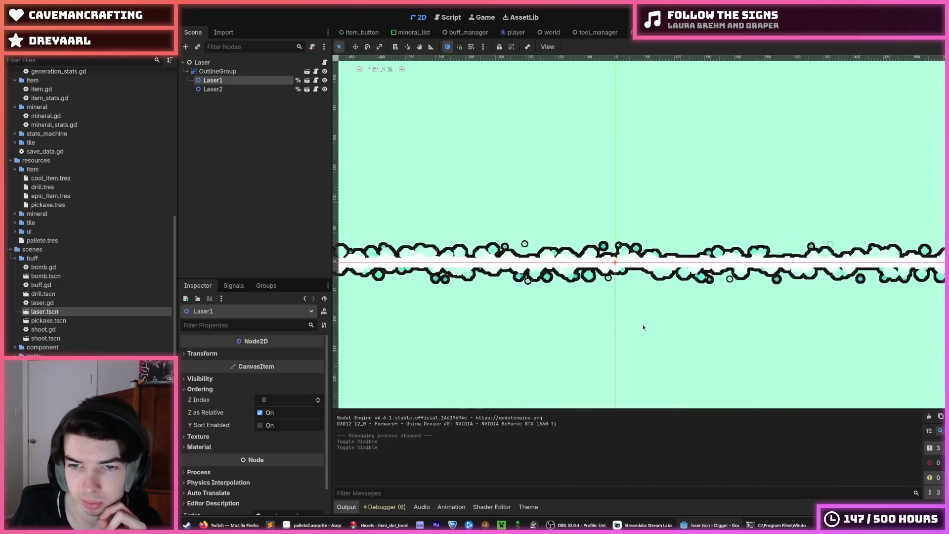
{"action": "scroll", "coordinate": [759, 307], "scroll_direction": "down", "scroll_amount": 2}
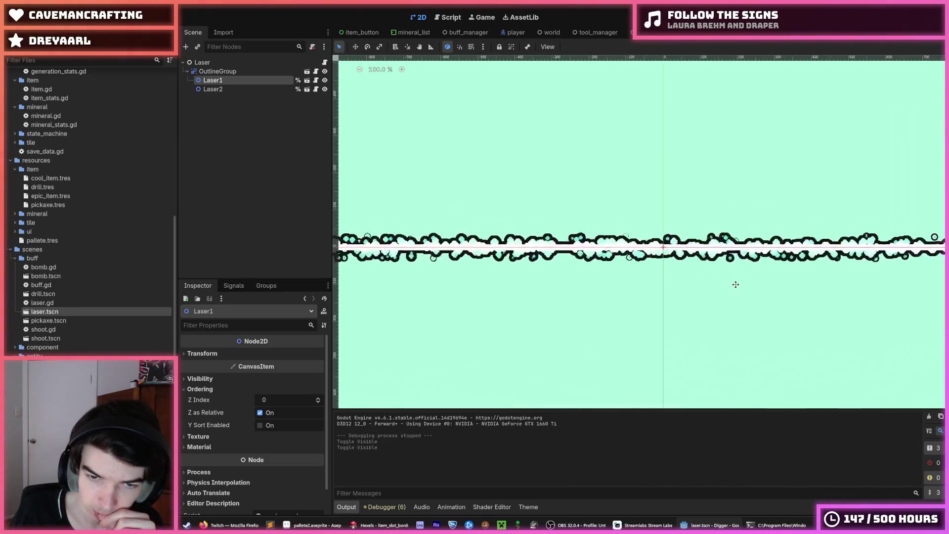
{"action": "scroll", "coordinate": [742, 277], "scroll_direction": "down", "scroll_amount": 2}
{"action": "left_click", "coordinate": [733, 296]}
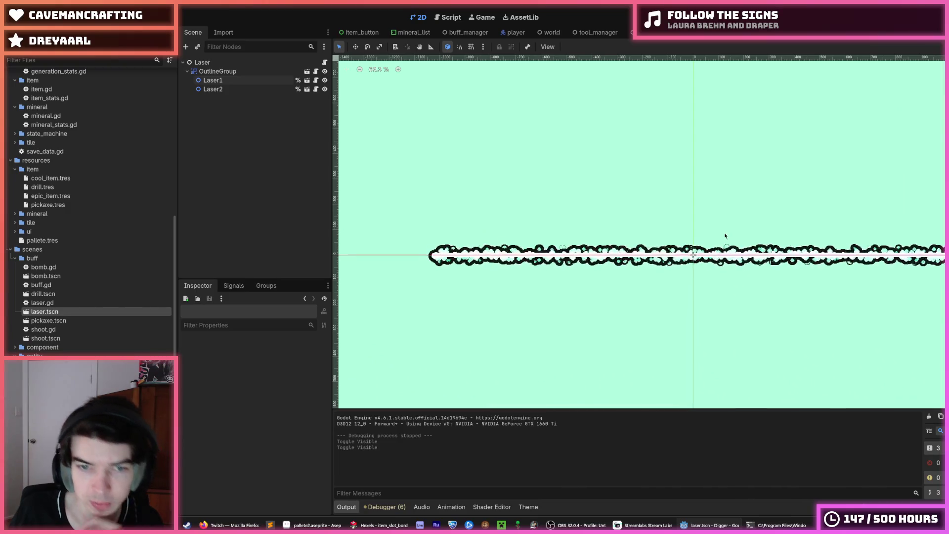
{"action": "scroll", "coordinate": [712, 233], "scroll_direction": "right", "scroll_amount": 2}
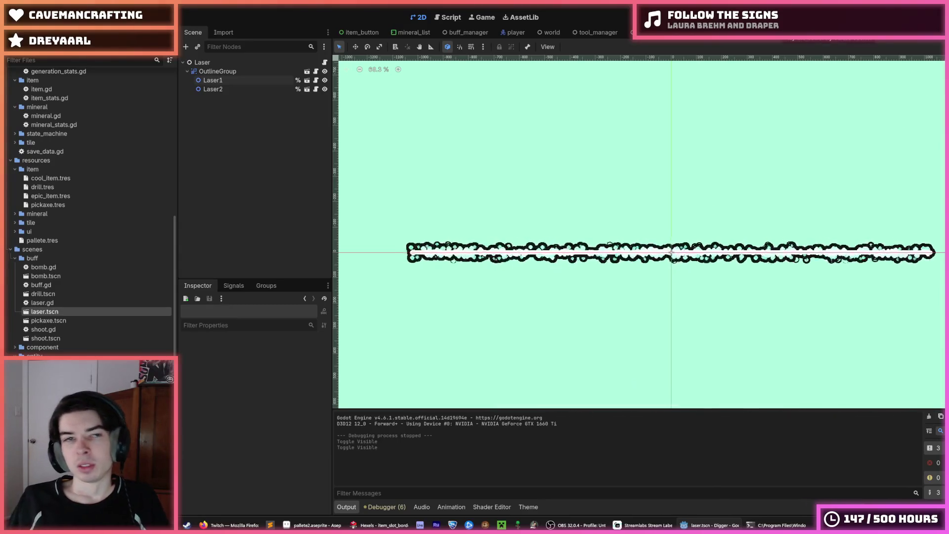
- Flip between the item_button and laser scenes, then open buff_manager
{"action": "left_click", "coordinate": [358, 33]}
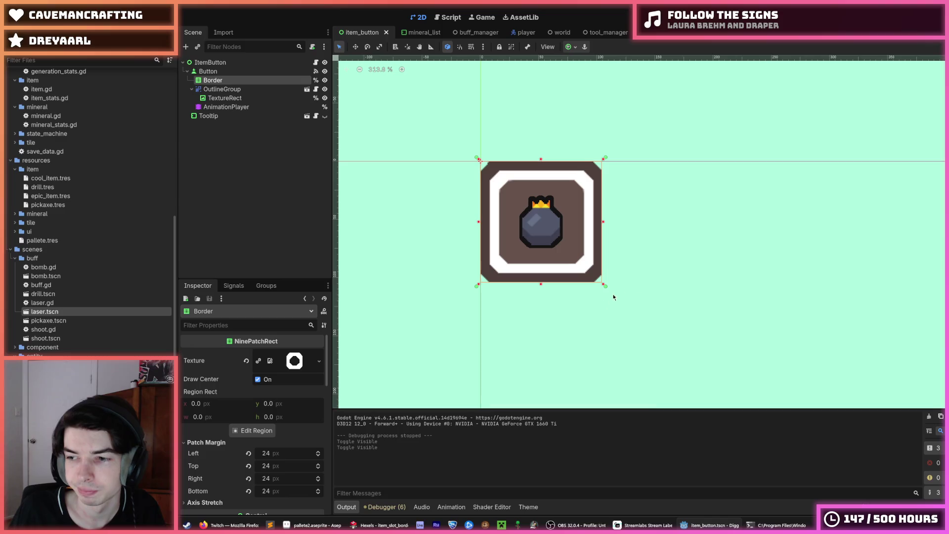
{"action": "left_click", "coordinate": [722, 32]}
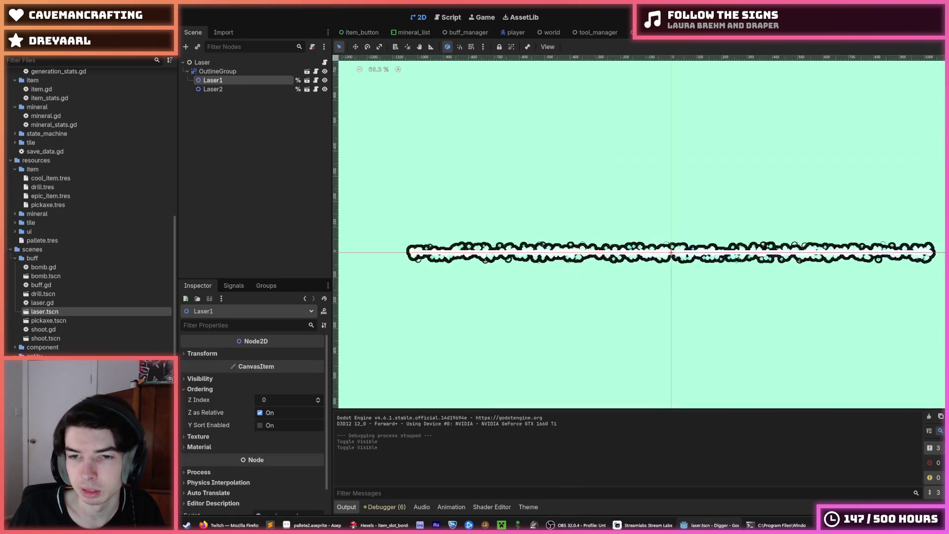
{"action": "left_click", "coordinate": [348, 32]}
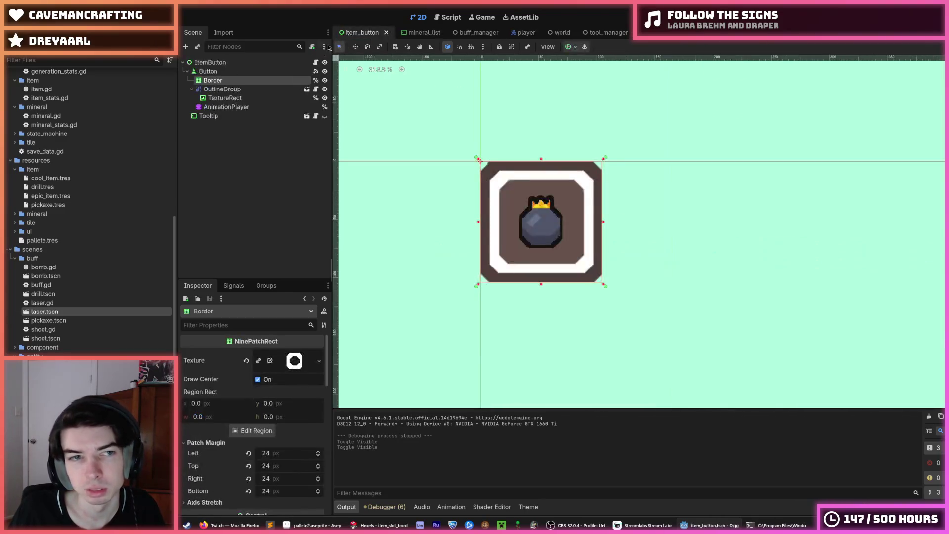
{"action": "left_click", "coordinate": [489, 33]}
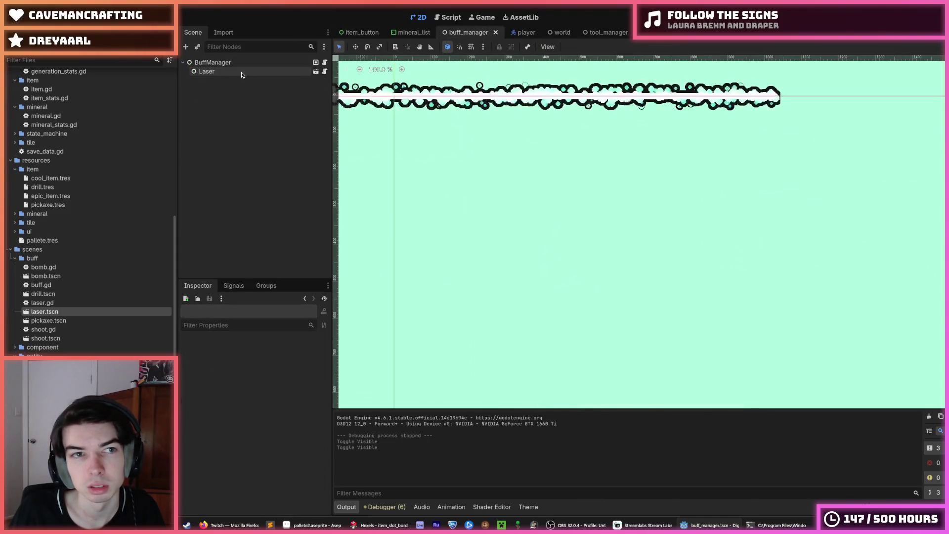
- Delete the Laser node from the buff_manager scene and save the scene
{"action": "left_click", "coordinate": [242, 72]}
{"action": "key", "text": "Return"}
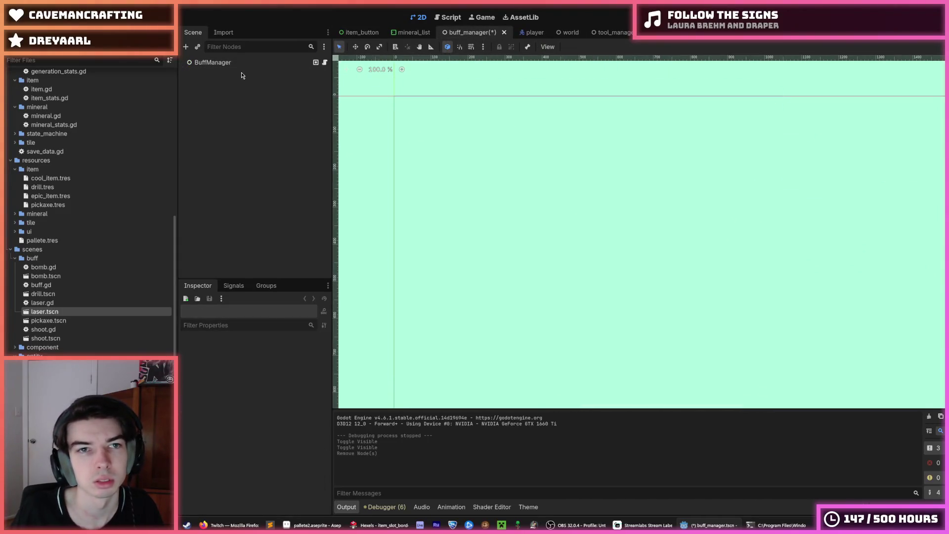
{"action": "key", "text": "ctrl+s"}
- Return to the item_button scene, check its script, save, and go back to 2D
{"action": "left_click", "coordinate": [361, 32]}
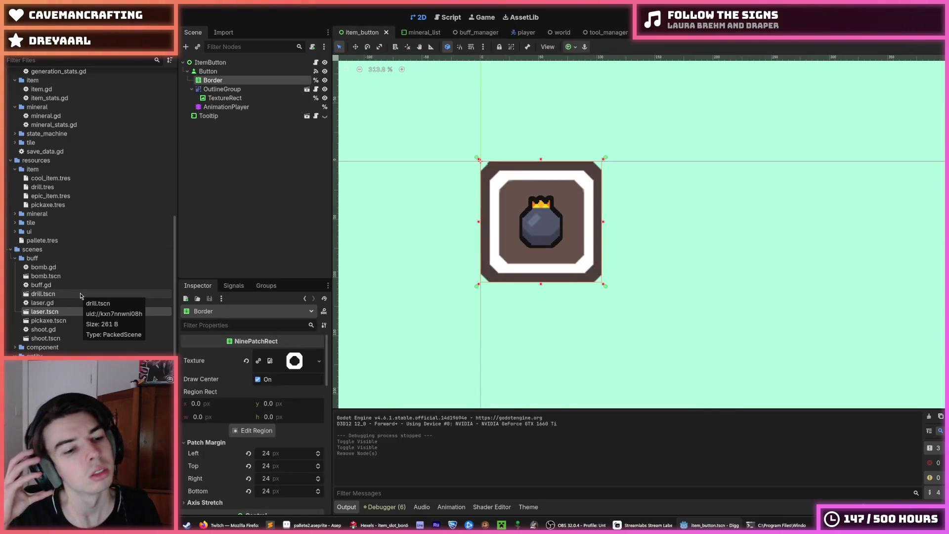
{"action": "left_click", "coordinate": [45, 275]}
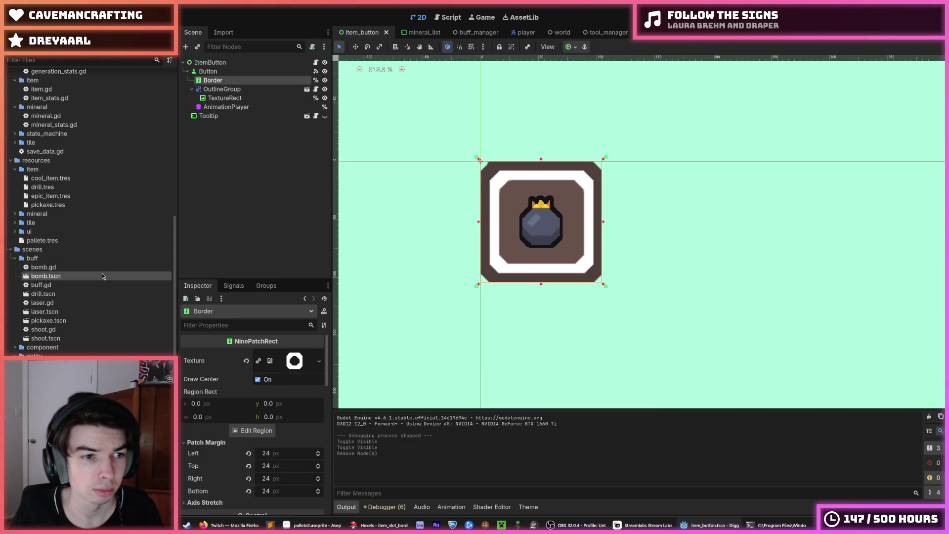
{"action": "scroll", "coordinate": [37, 237], "scroll_direction": "down", "scroll_amount": 4}
{"action": "scroll", "coordinate": [40, 237], "scroll_direction": "up", "scroll_amount": 2}
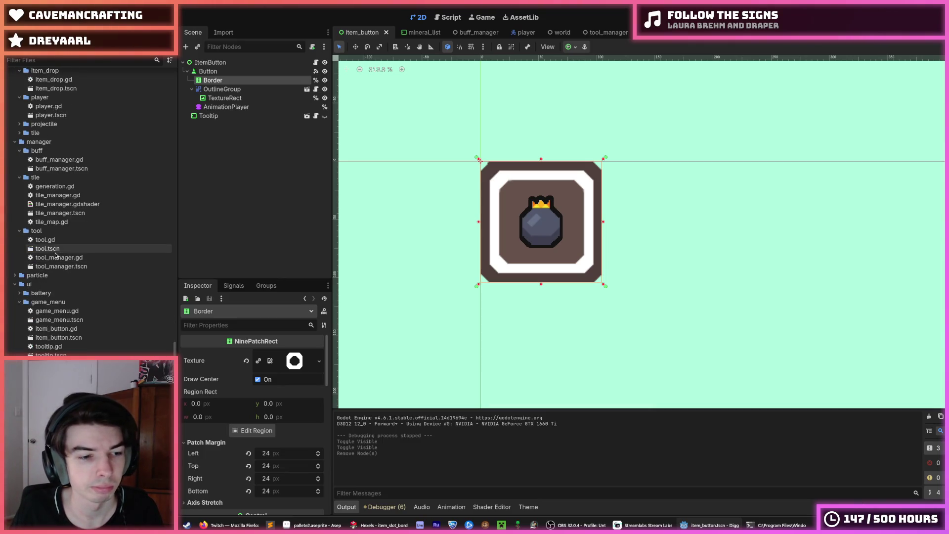
{"action": "left_click", "coordinate": [52, 257]}
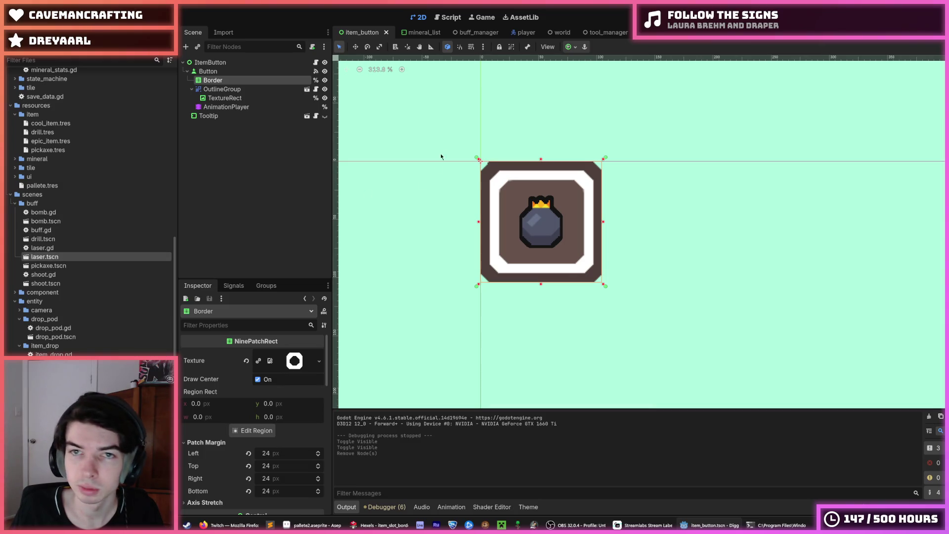
{"action": "left_click", "coordinate": [446, 18]}
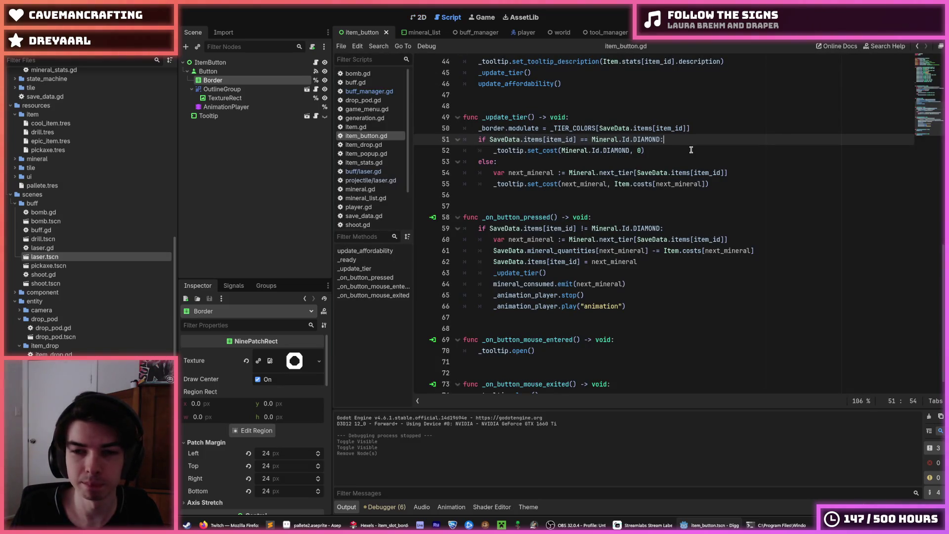
{"action": "key", "text": "ctrl+s"}
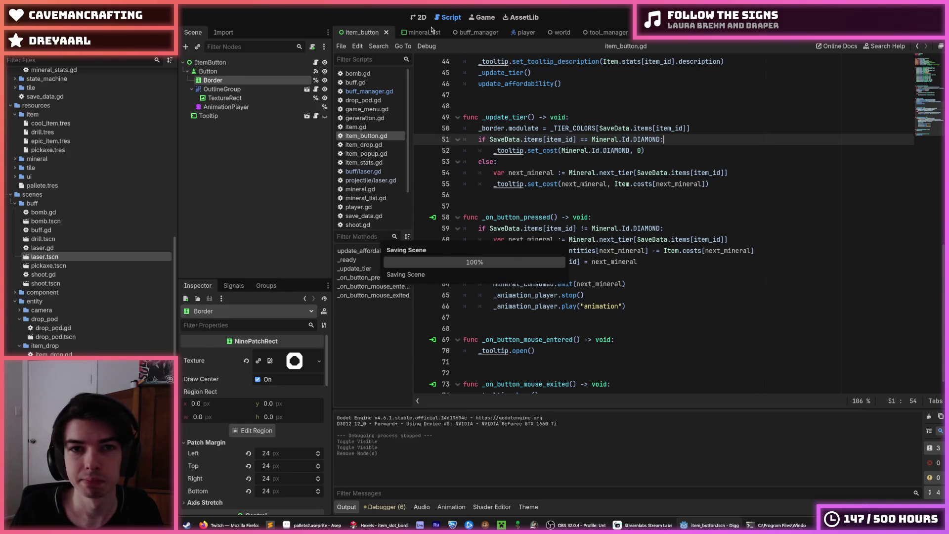
{"action": "left_click", "coordinate": [418, 17]}
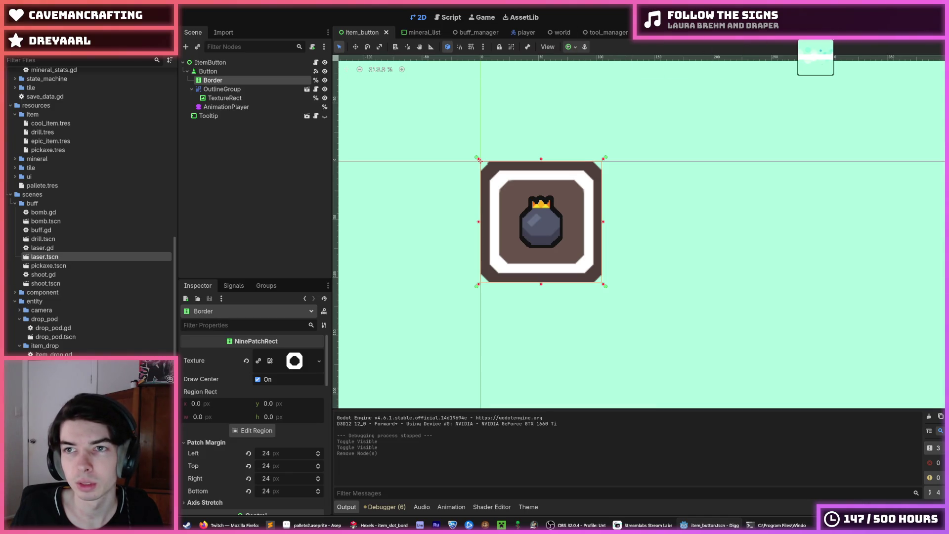
- In Hexels' open dialog, browse the particles files, then select the Sprites player folder
{"action": "left_click", "coordinate": [379, 525]}
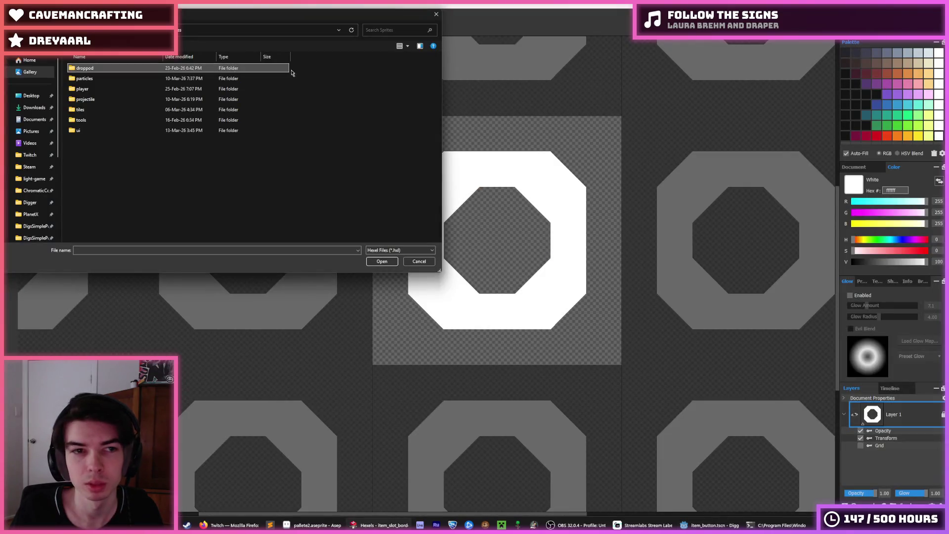
{"action": "double_click", "coordinate": [116, 78]}
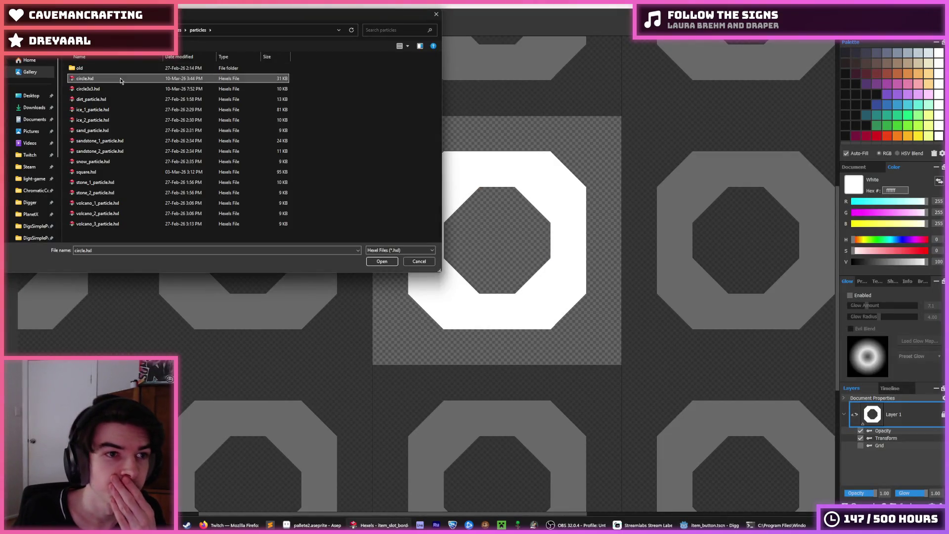
{"action": "key", "text": "Down"}
{"action": "key", "text": "Down"}
{"action": "key", "text": "Down"}
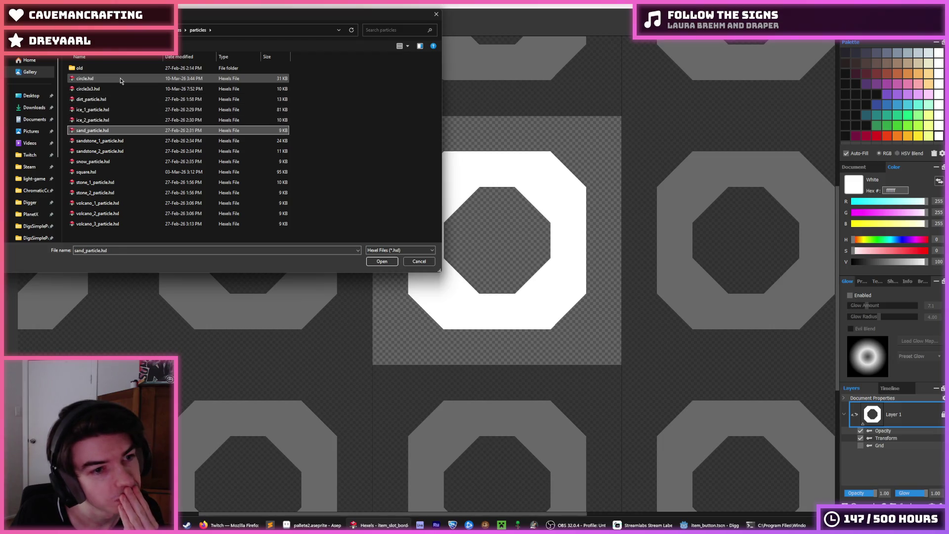
{"action": "key", "text": "Down"}
{"action": "key", "text": "Down"}
{"action": "key", "text": "Down"}
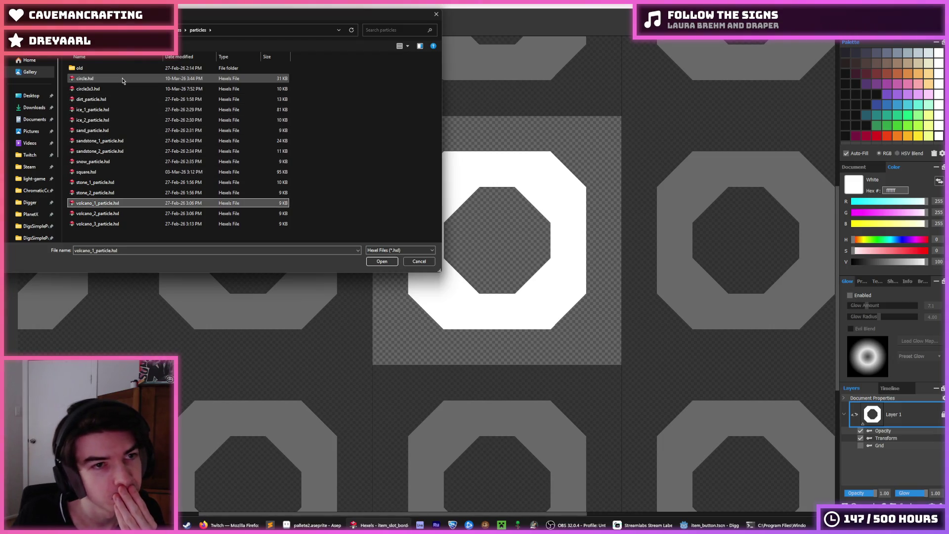
{"action": "left_click", "coordinate": [181, 30]}
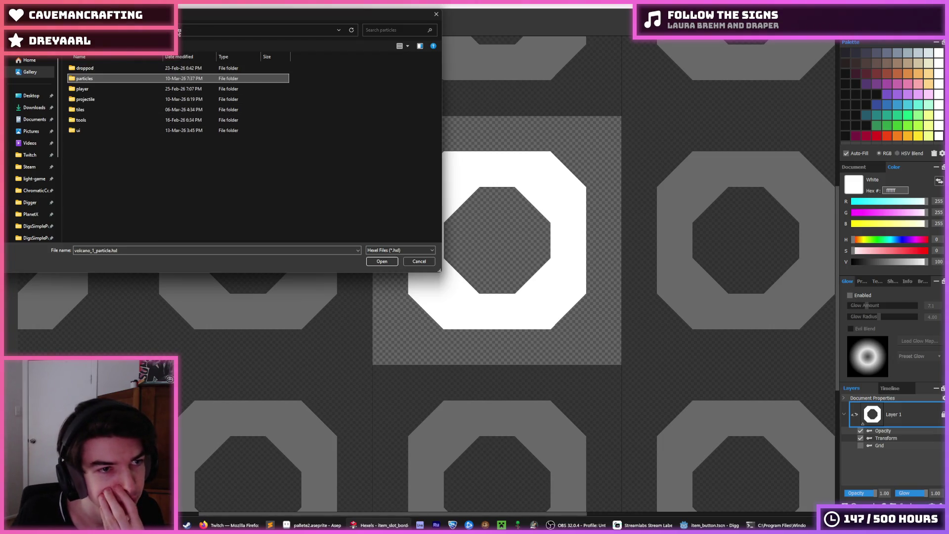
{"action": "left_click", "coordinate": [114, 91]}
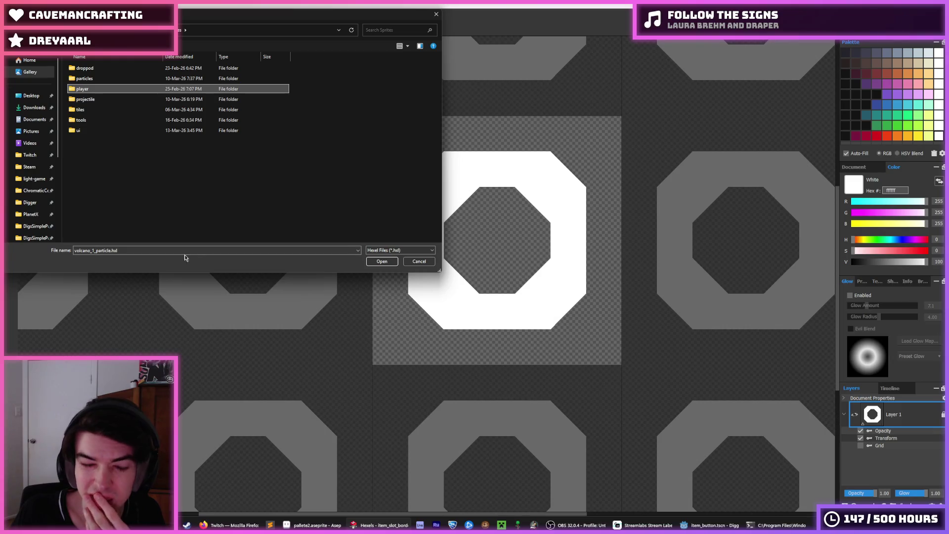
{"action": "mouse_move", "coordinate": [709, 525]}
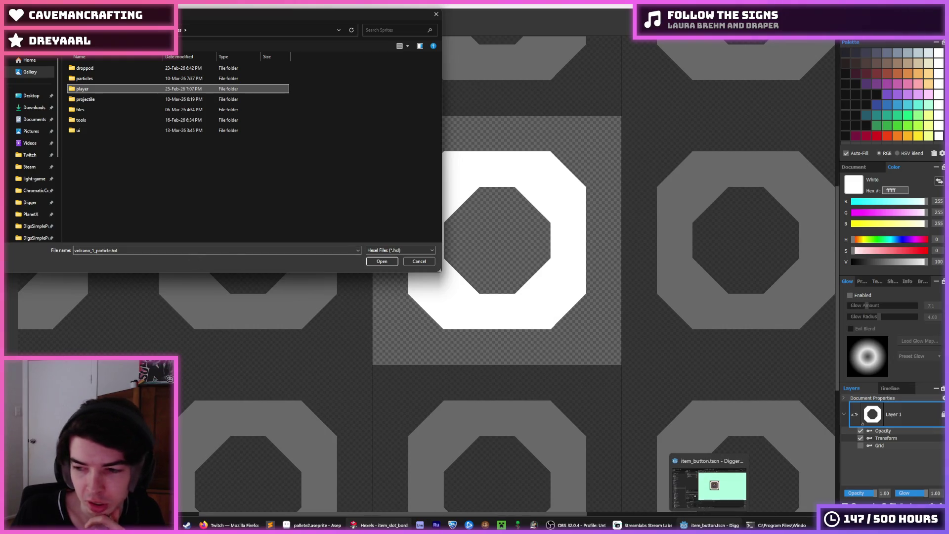
{"action": "left_click", "coordinate": [712, 482]}
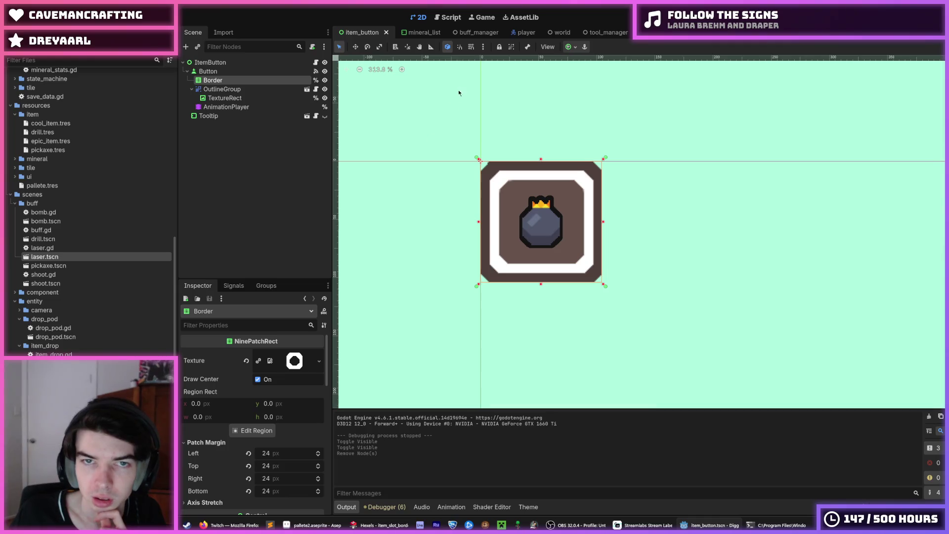
- Run the Digger project with F5 to check the recoloured sprites in-game
{"action": "left_click", "coordinate": [448, 17]}
{"action": "left_click", "coordinate": [423, 21]}
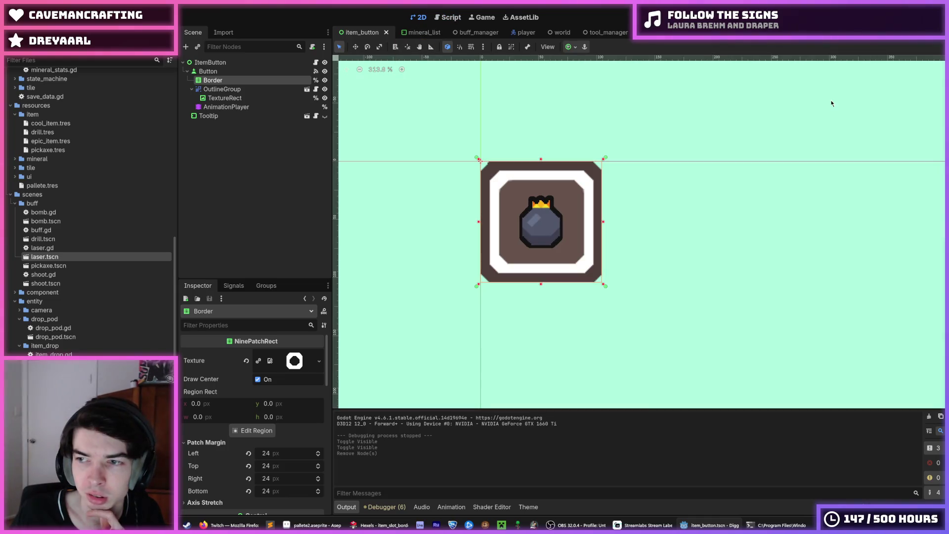
{"action": "scroll", "coordinate": [87, 224], "scroll_direction": "up", "scroll_amount": 10}
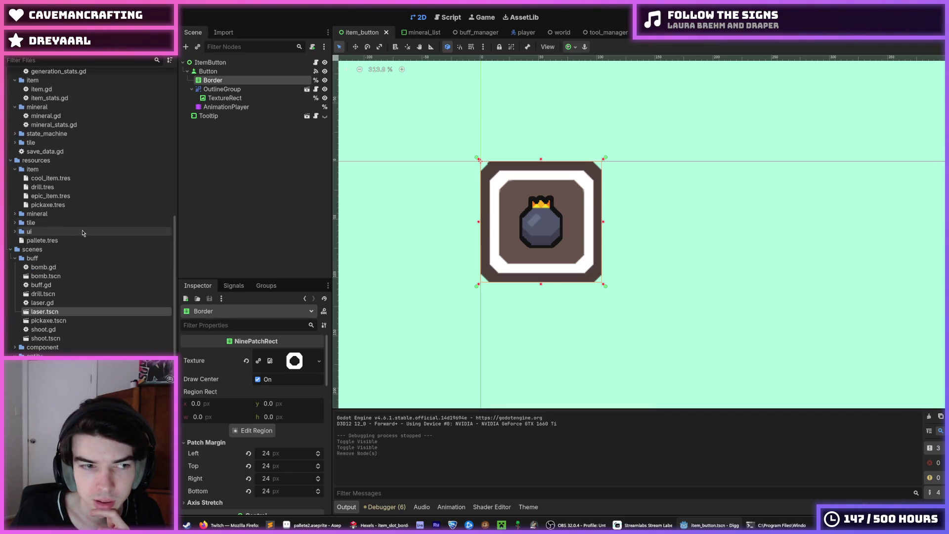
{"action": "scroll", "coordinate": [87, 224], "scroll_direction": "up", "scroll_amount": 3}
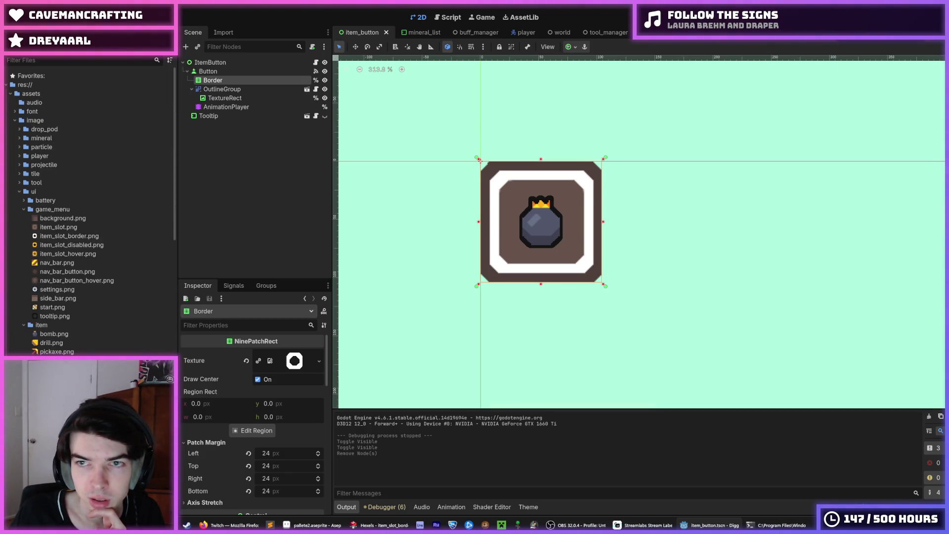
{"action": "key", "text": "F5"}
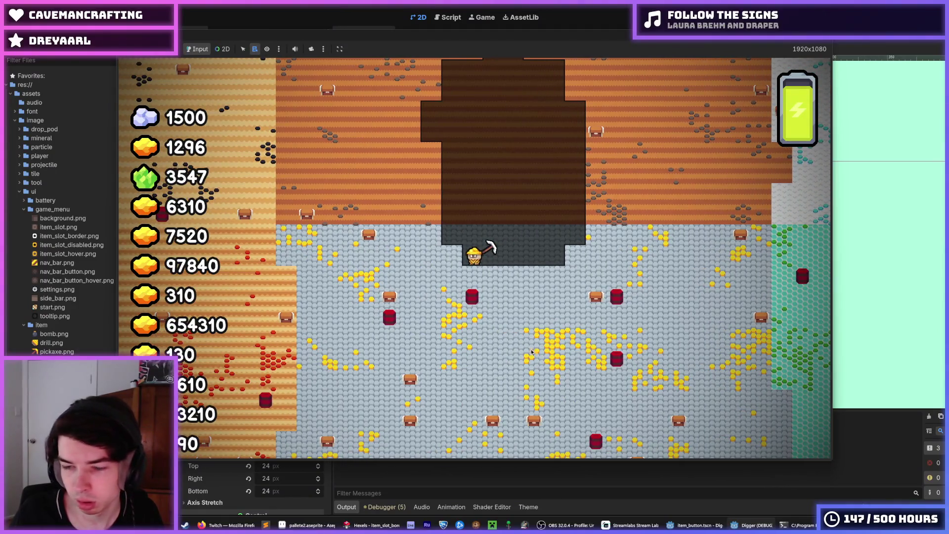
- Climb the miner up the shaft after digging a small notch to the left
{"action": "key", "text": "w"}
{"action": "key", "text": "a"}
{"action": "key", "text": "d"}
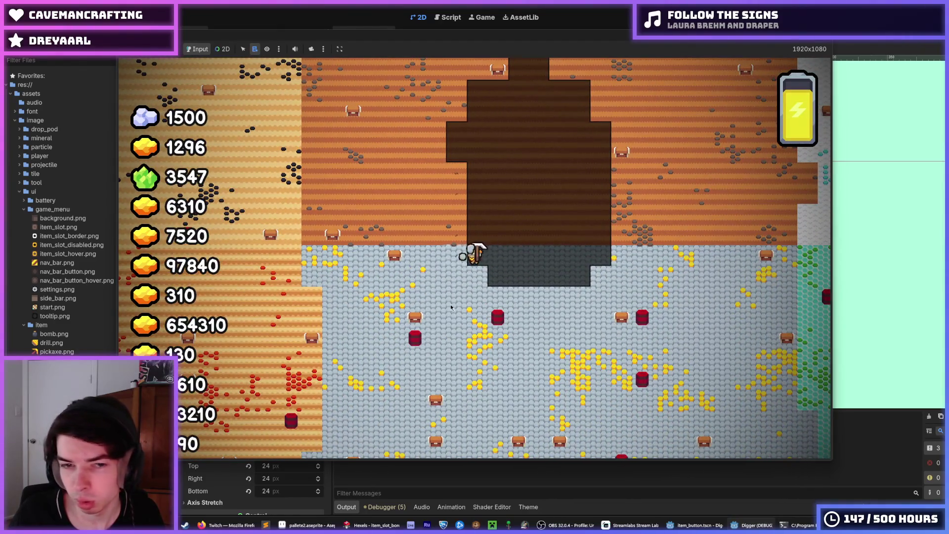
{"action": "key", "text": "w"}
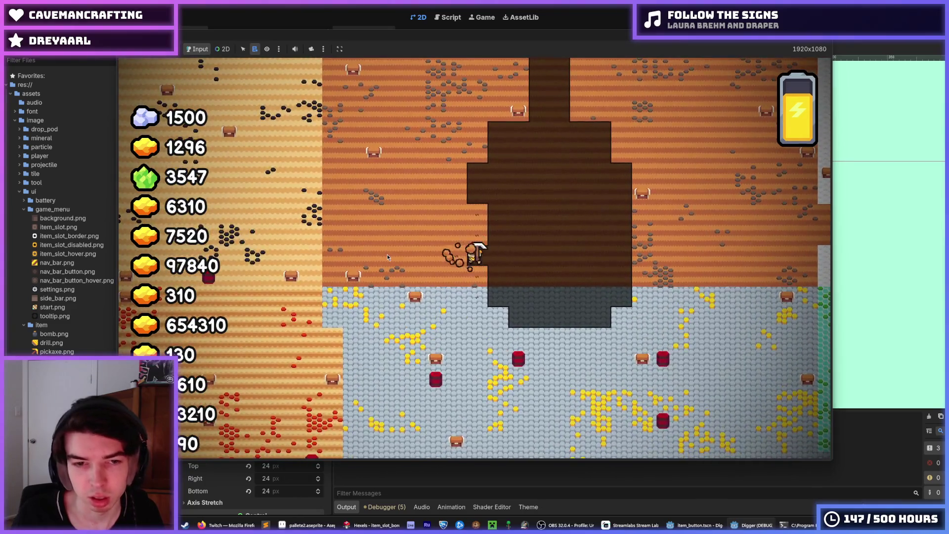
{"action": "scroll", "coordinate": [387, 254], "scroll_direction": "down", "scroll_amount": 3}
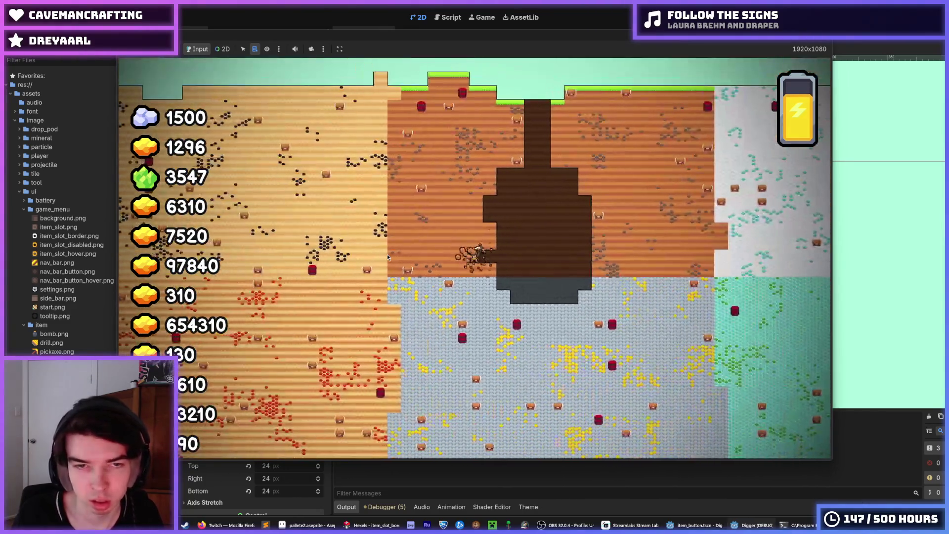
{"action": "scroll", "coordinate": [388, 257], "scroll_direction": "down", "scroll_amount": 3}
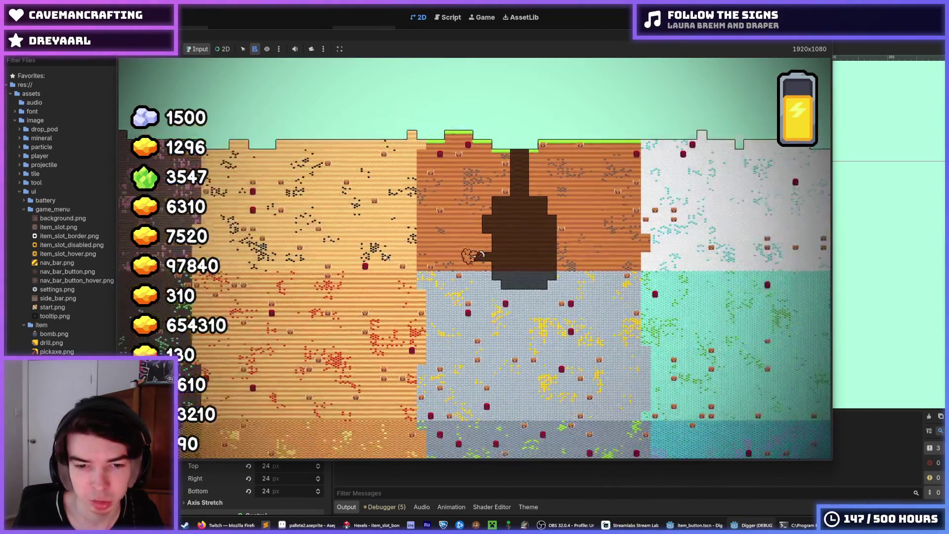
{"action": "scroll", "coordinate": [388, 257], "scroll_direction": "up", "scroll_amount": 5}
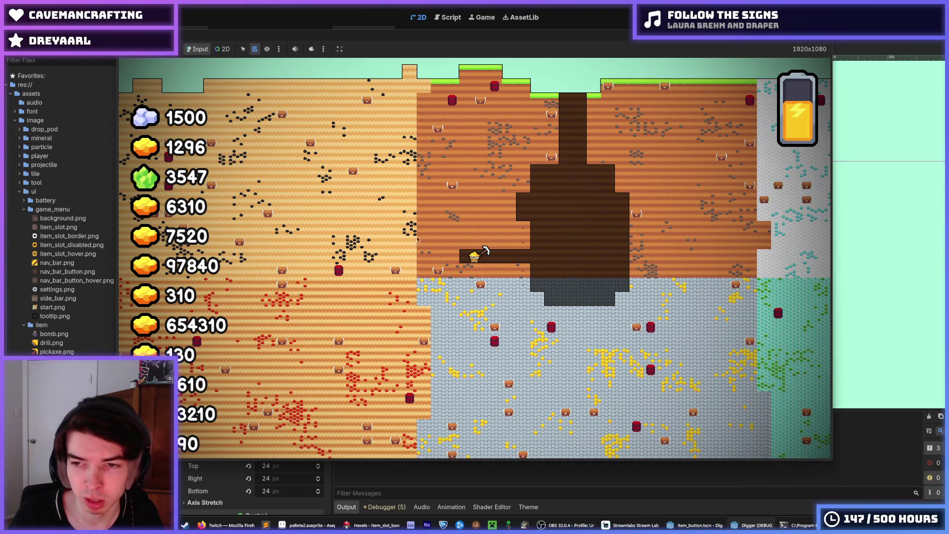
- Steer out of the side tunnel, dip into the lower tunnel, and fly up above ground
{"action": "key", "text": "d"}
{"action": "key", "text": "w"}
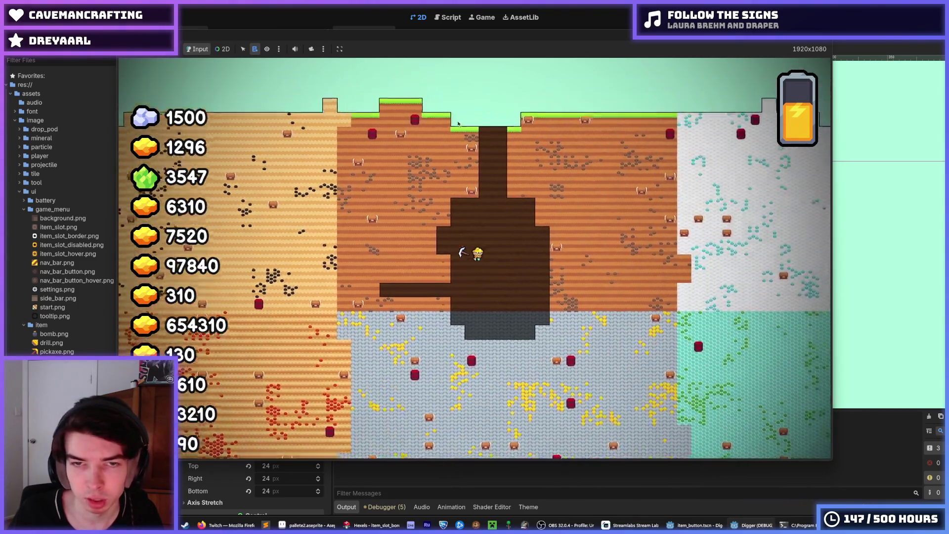
{"action": "key", "text": "w"}
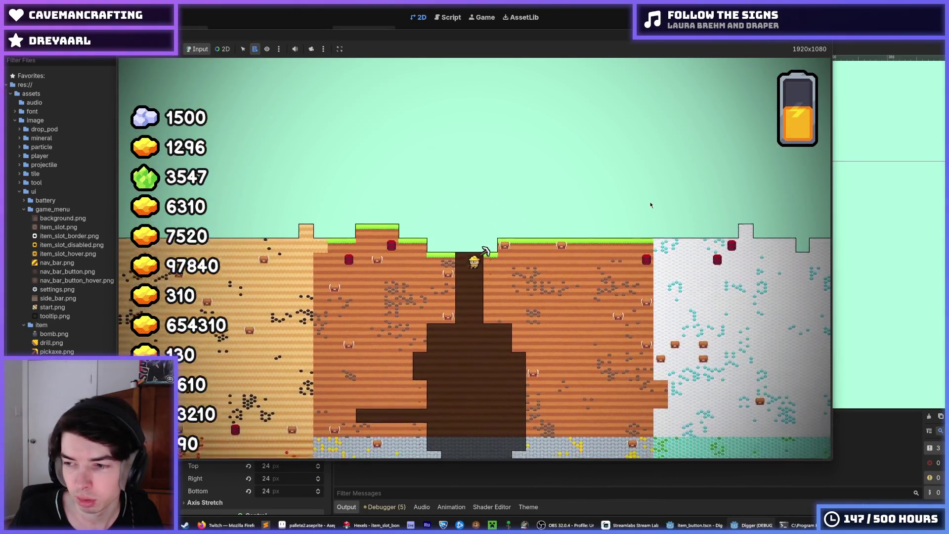
{"action": "key", "text": "s"}
{"action": "key", "text": "a"}
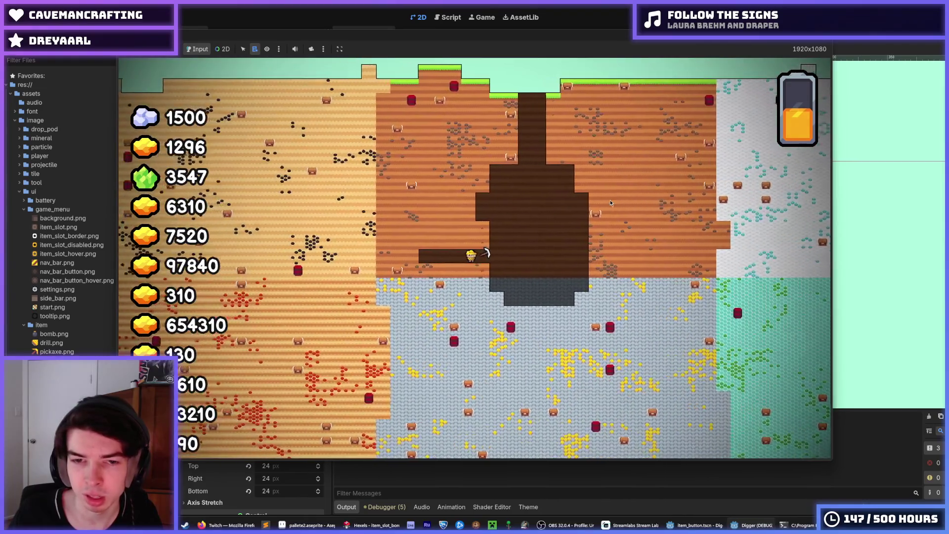
{"action": "key", "text": "a"}
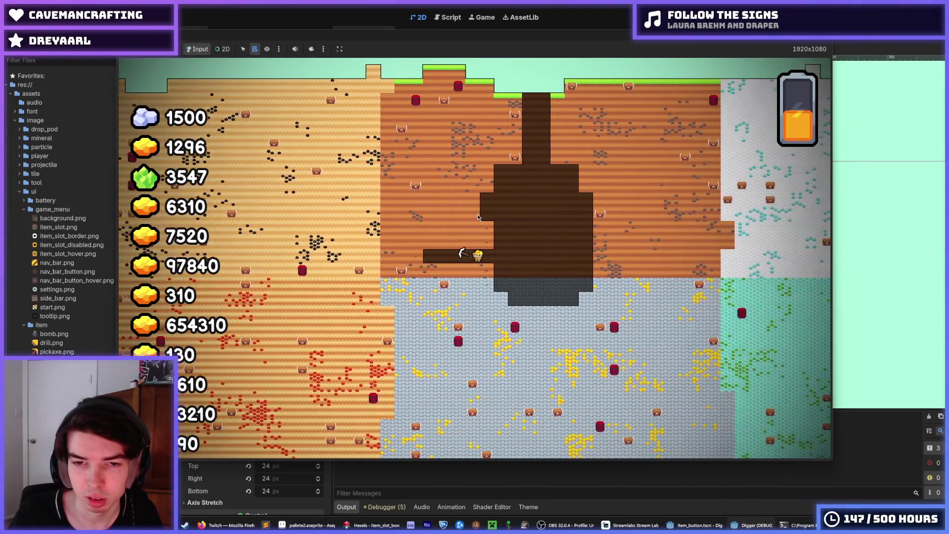
{"action": "key", "text": "d"}
{"action": "key", "text": "w"}
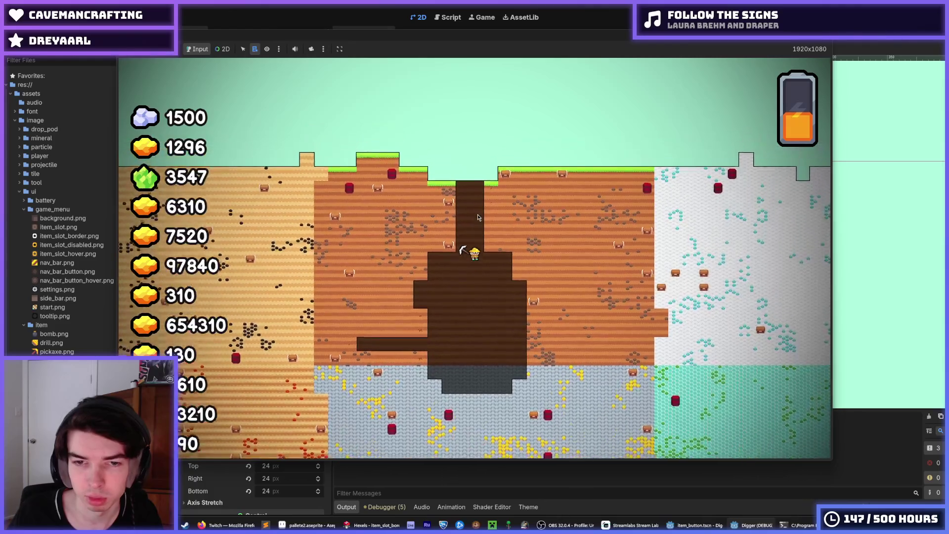
{"action": "key", "text": "w"}
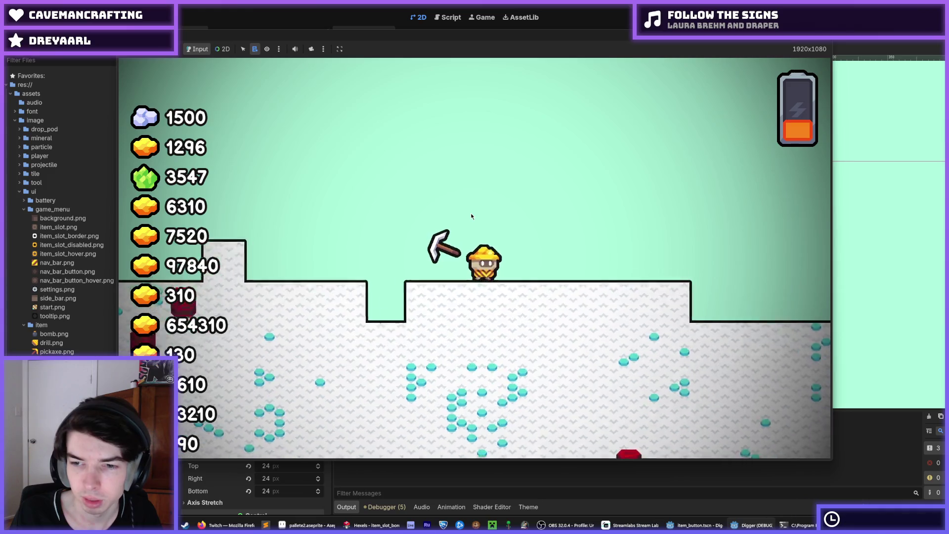
- Walk the miner right off the ledge and steer left under the dirt wall to collect minerals
{"action": "key", "text": "d"}
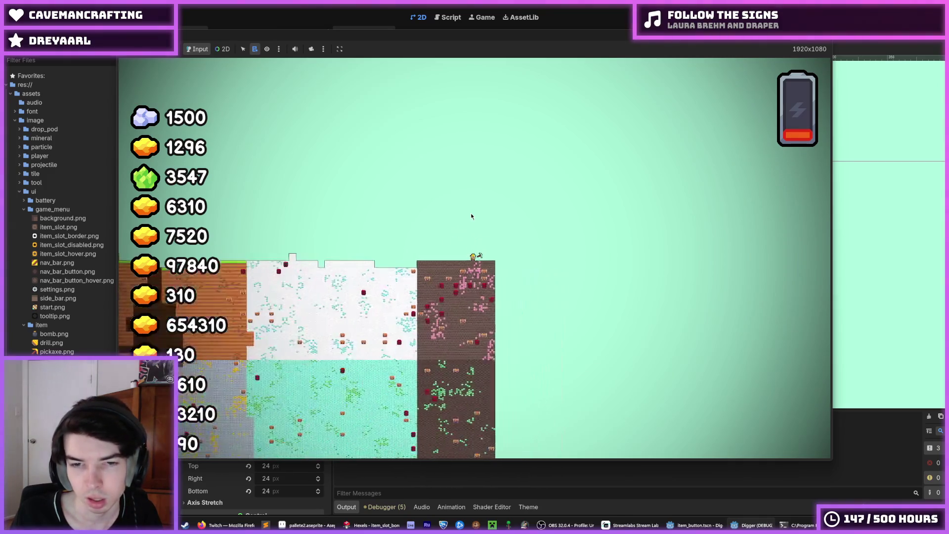
{"action": "key", "text": "d"}
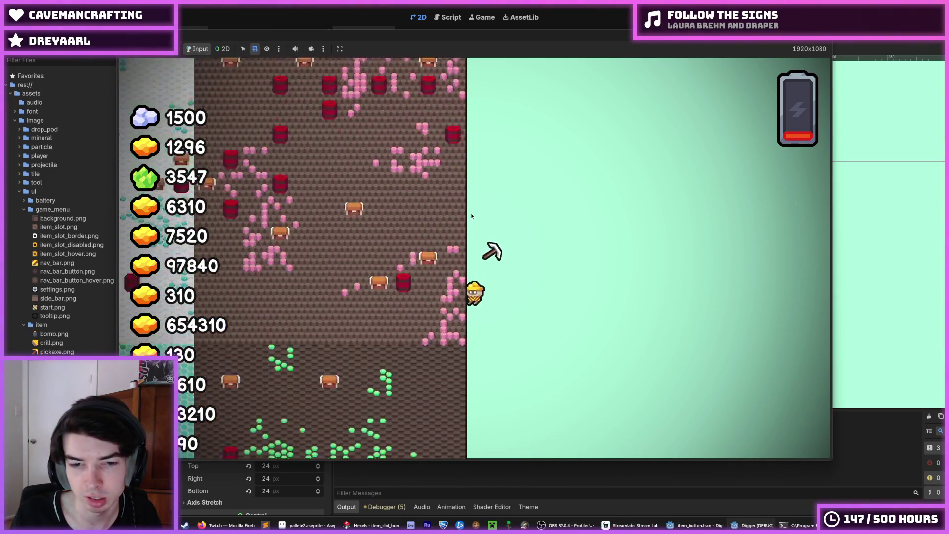
{"action": "key", "text": "a"}
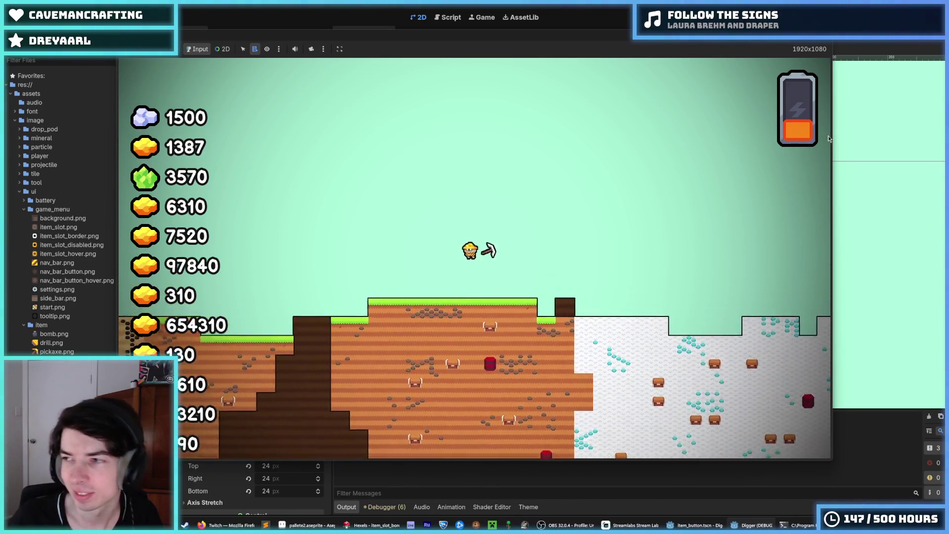
- Stop the game and open projectile/bomb.hxl in Hexels
{"action": "key", "text": "F8"}
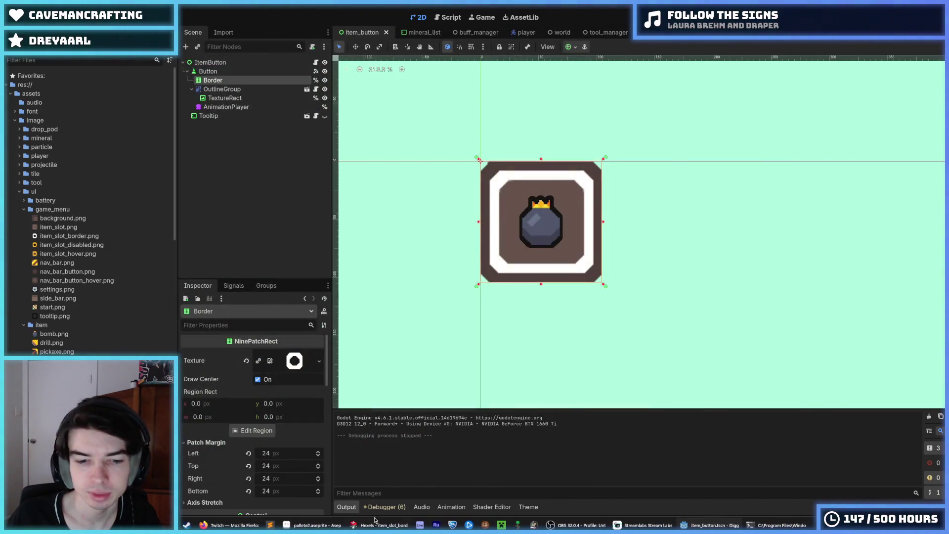
{"action": "left_click", "coordinate": [378, 525]}
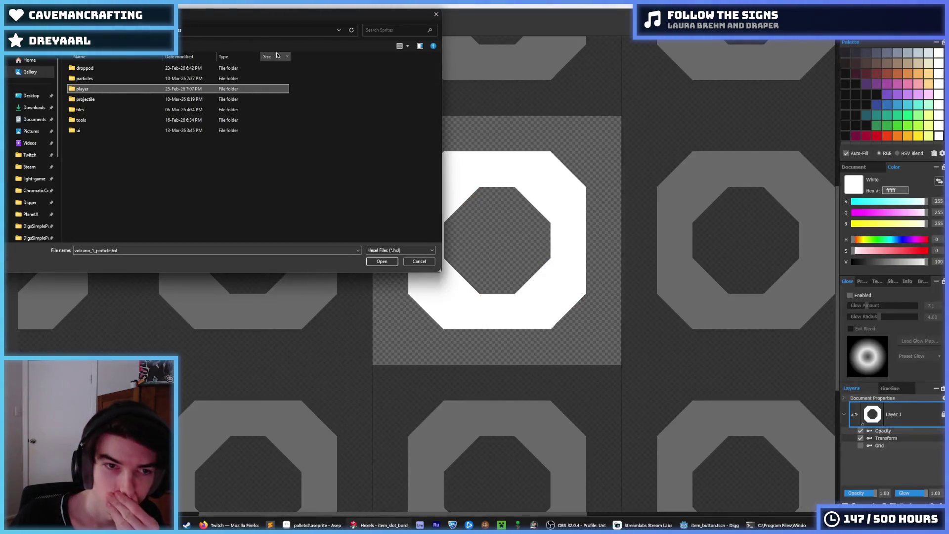
{"action": "double_click", "coordinate": [102, 89]}
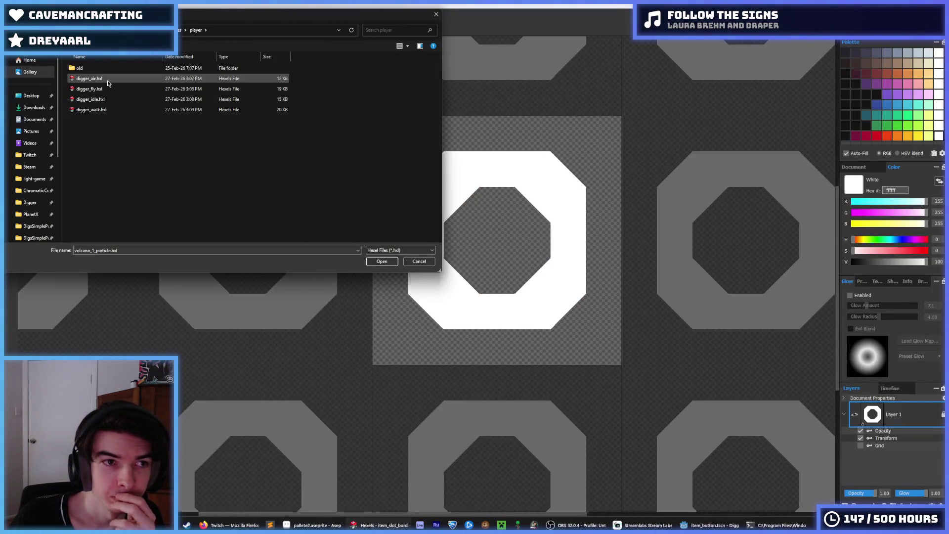
{"action": "double_click", "coordinate": [103, 71]}
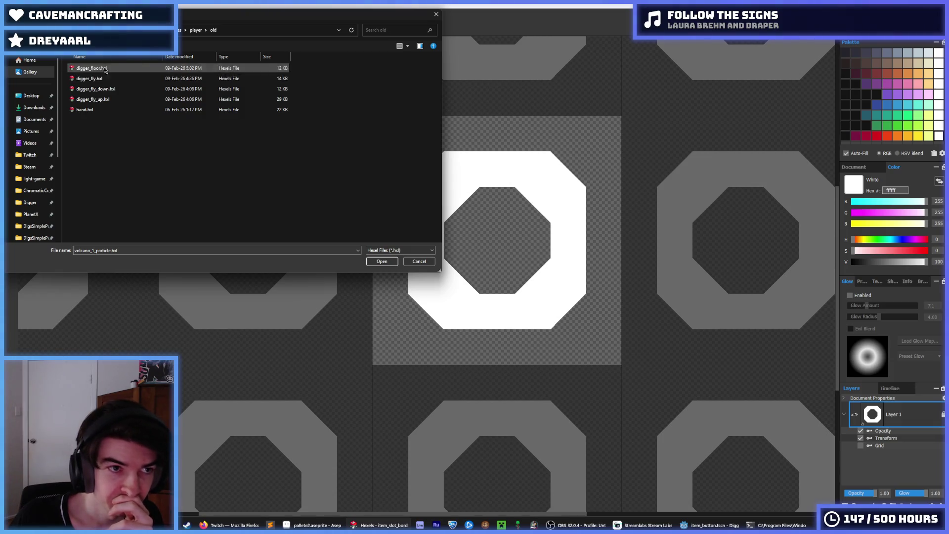
{"action": "left_click", "coordinate": [195, 30]}
{"action": "left_click", "coordinate": [174, 30]}
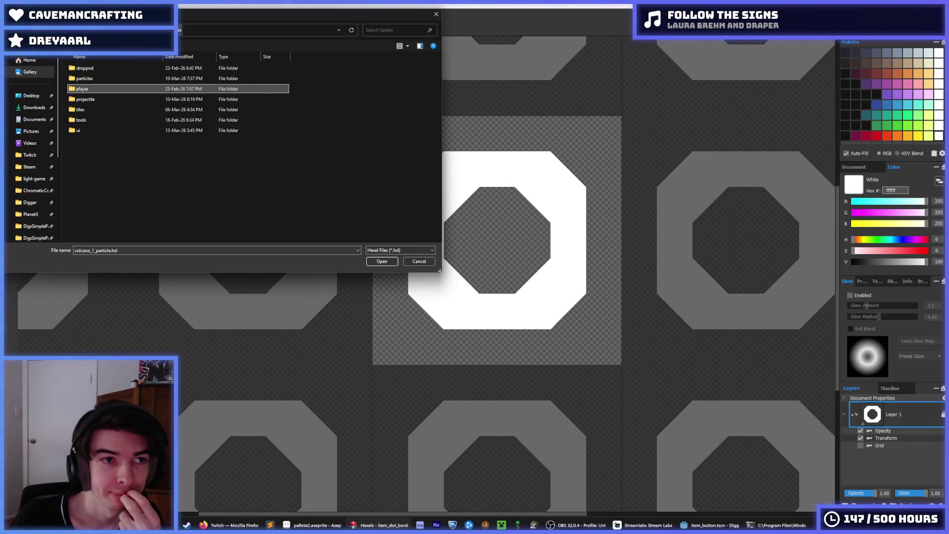
{"action": "double_click", "coordinate": [104, 99]}
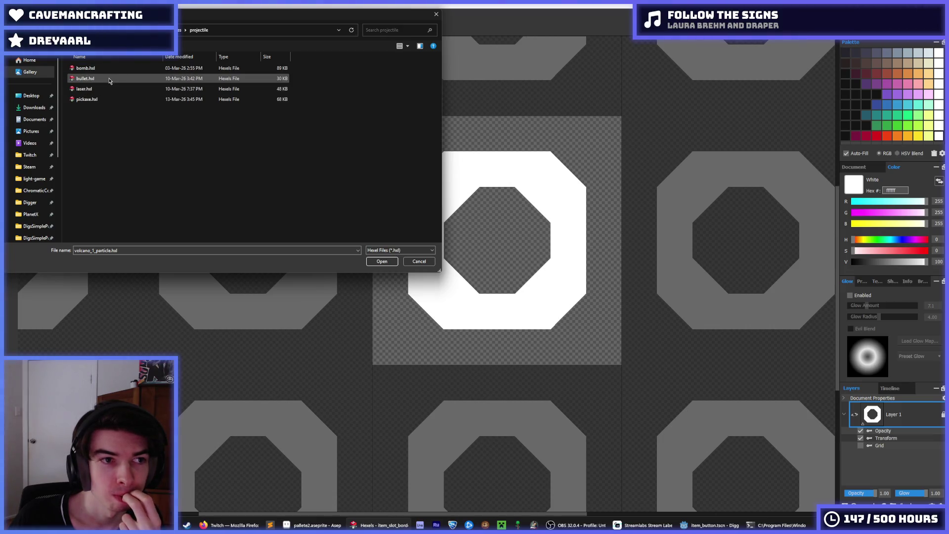
{"action": "left_click", "coordinate": [126, 68]}
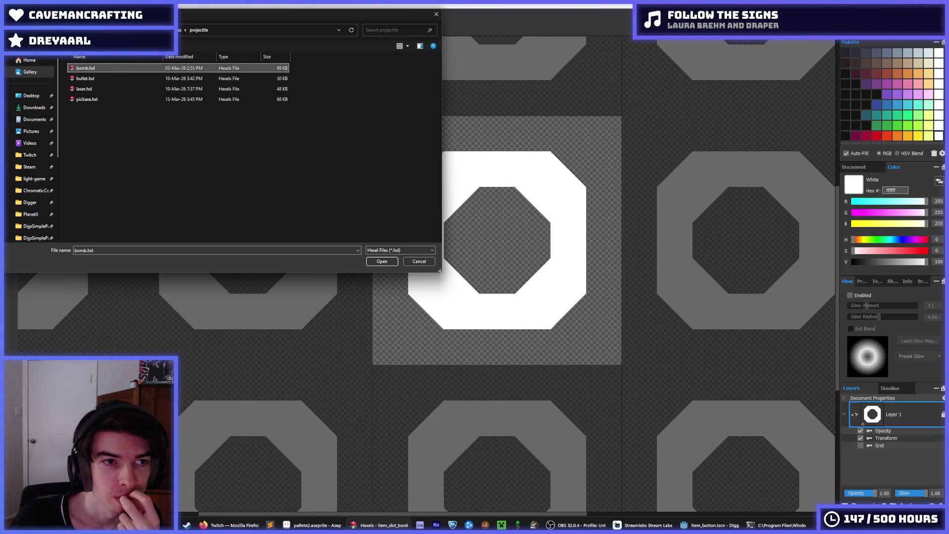
{"action": "double_click", "coordinate": [147, 68]}
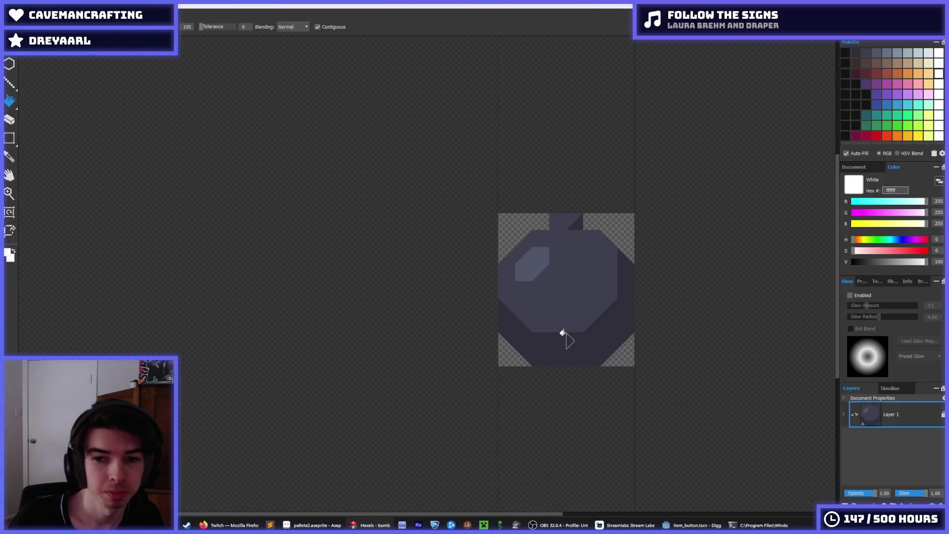
- Load the saved palette preset and fill the bomb's ring, body and highlight with darker lavender tones
{"action": "scroll", "coordinate": [562, 327], "scroll_direction": "up", "scroll_amount": 1}
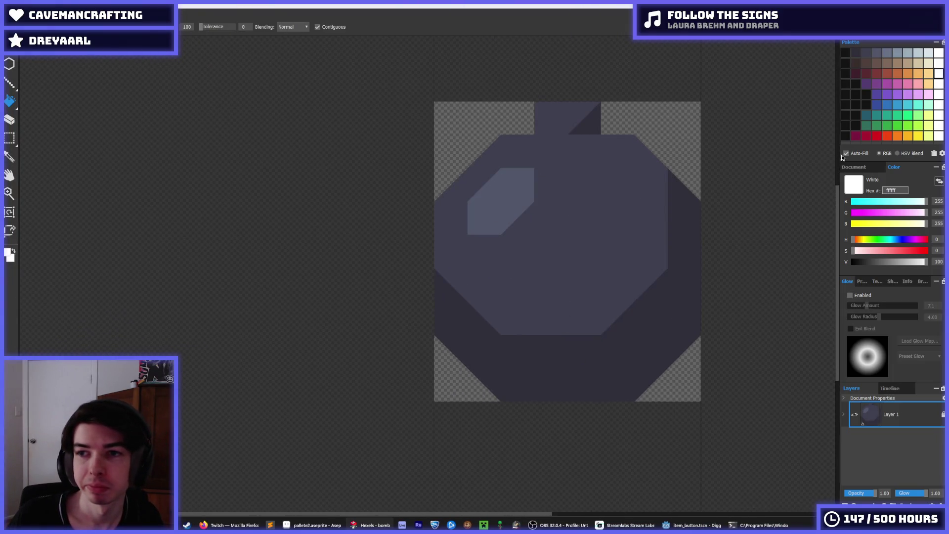
{"action": "left_click", "coordinate": [942, 154]}
{"action": "mouse_move", "coordinate": [930, 163]}
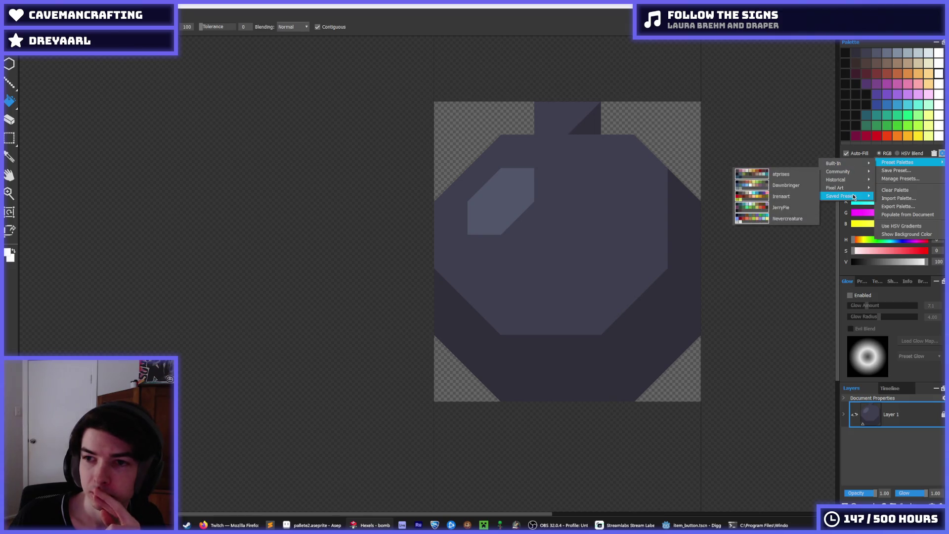
{"action": "left_click", "coordinate": [892, 198]}
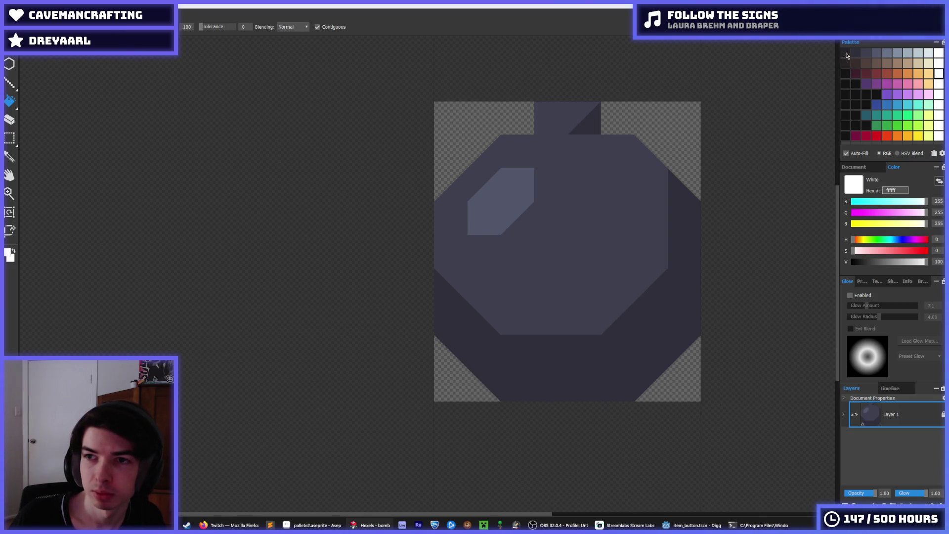
{"action": "left_click", "coordinate": [847, 55]}
{"action": "left_click", "coordinate": [687, 288]}
{"action": "left_click", "coordinate": [856, 52]}
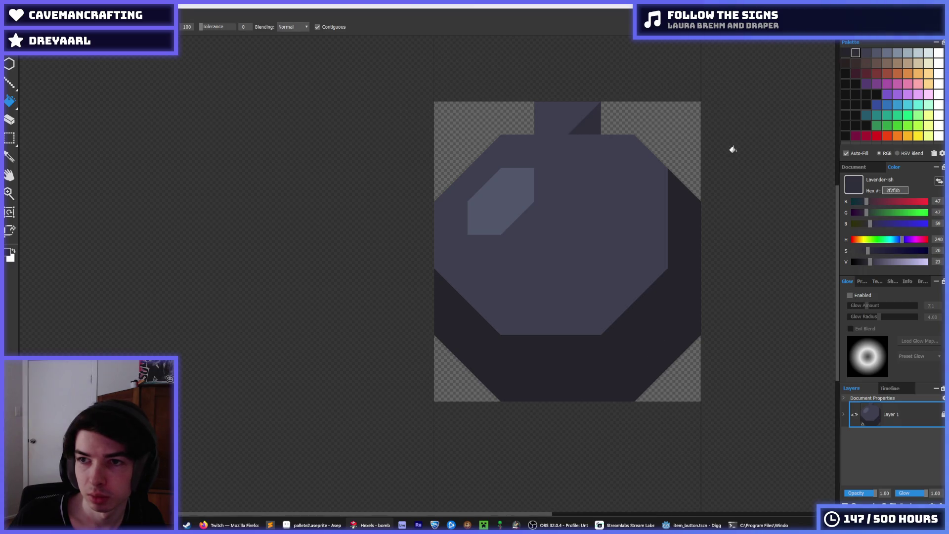
{"action": "left_click", "coordinate": [658, 158]}
{"action": "left_click", "coordinate": [870, 55]}
{"action": "left_click", "coordinate": [518, 195]}
{"action": "scroll", "coordinate": [542, 231], "scroll_direction": "down", "scroll_amount": 4}
{"action": "scroll", "coordinate": [604, 201], "scroll_direction": "up", "scroll_amount": 2}
{"action": "scroll", "coordinate": [520, 208], "scroll_direction": "down", "scroll_amount": 2}
{"action": "scroll", "coordinate": [522, 207], "scroll_direction": "down", "scroll_amount": 1}
{"action": "scroll", "coordinate": [509, 198], "scroll_direction": "up", "scroll_amount": 4}
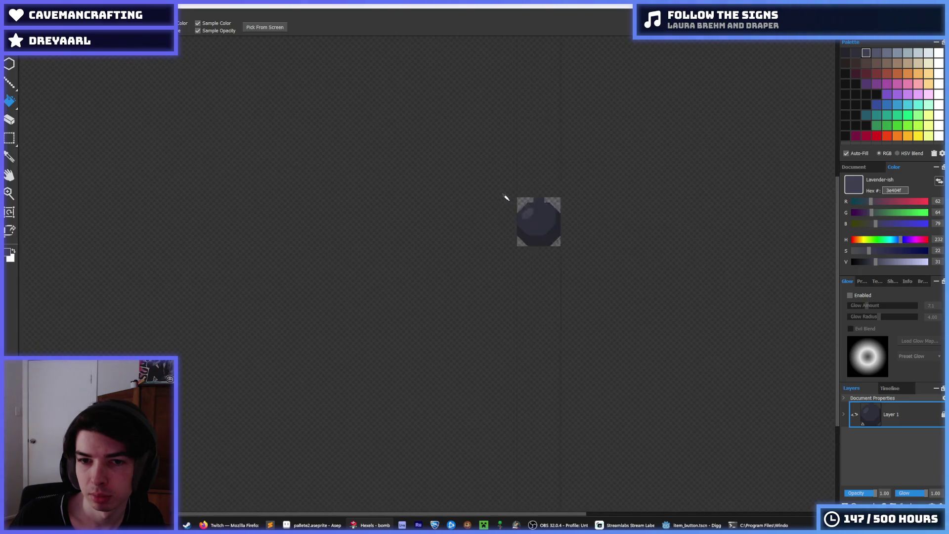
{"action": "left_click", "coordinate": [556, 200]}
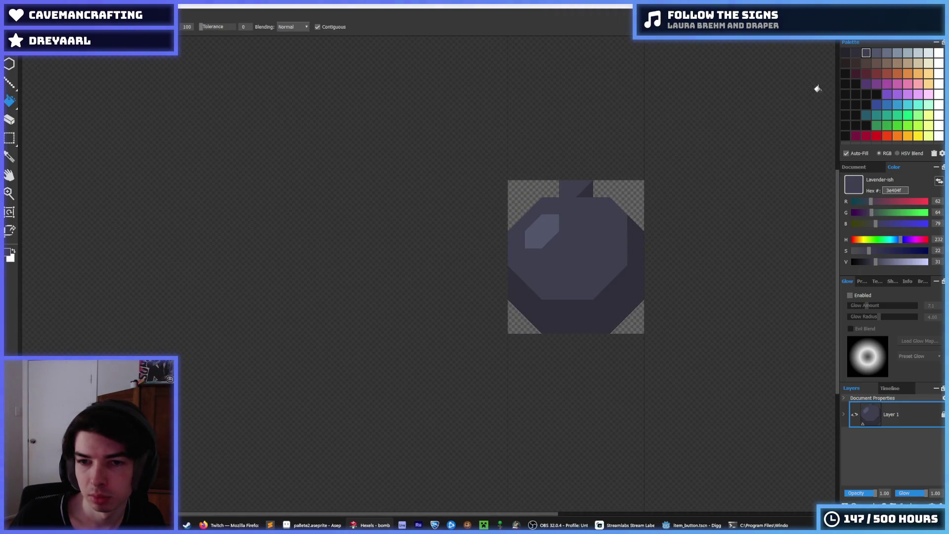
{"action": "left_click", "coordinate": [856, 53]}
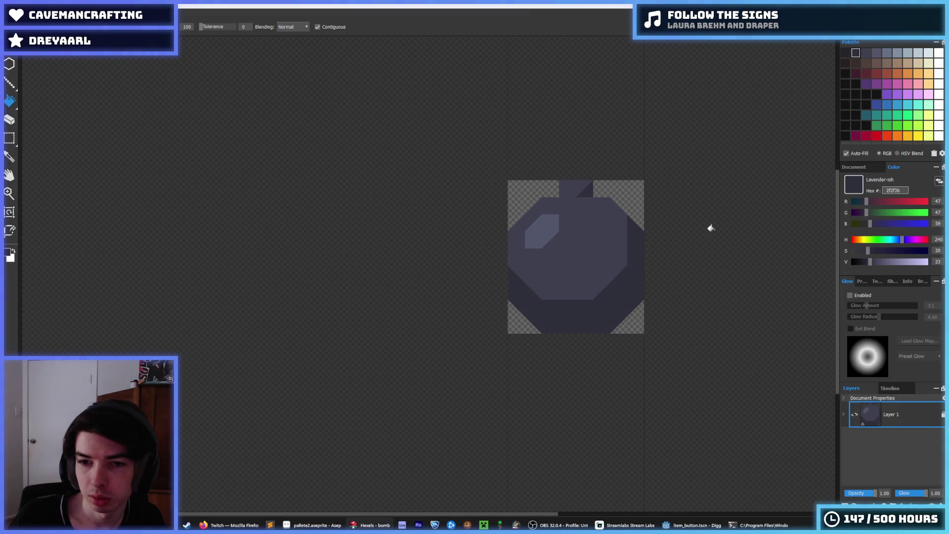
{"action": "left_click", "coordinate": [866, 53]}
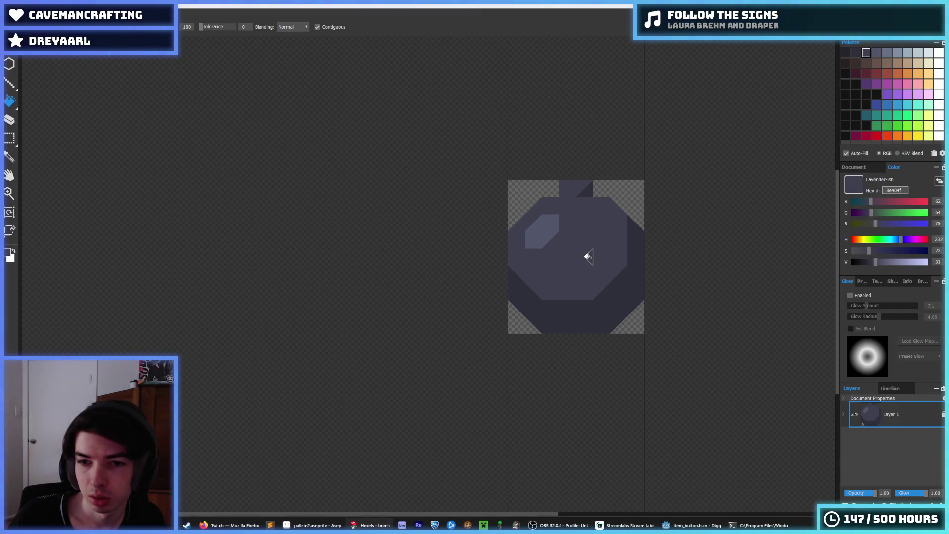
- Export the bomb as PNG, replacing bomb.png, and bring up the file browser
{"action": "key", "text": "ctrl+e"}
{"action": "key", "text": "Return"}
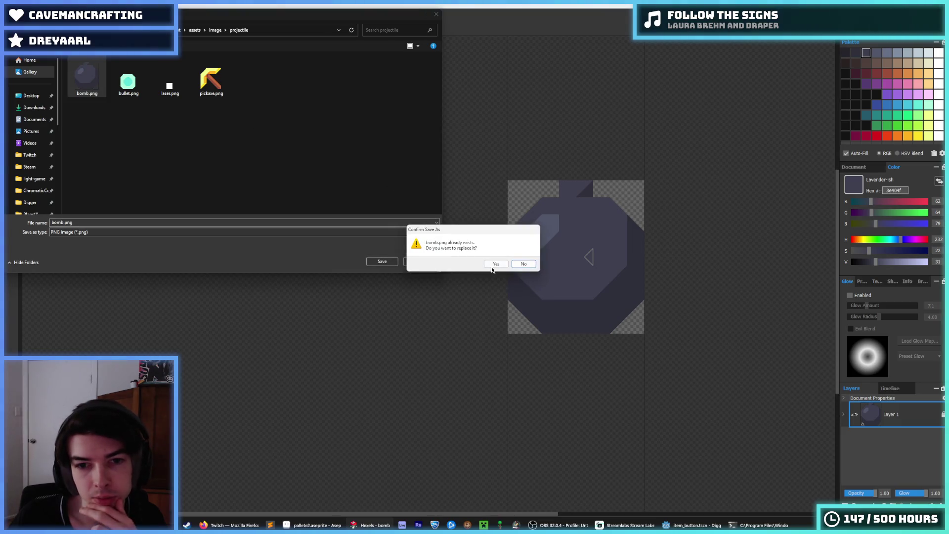
{"action": "left_click", "coordinate": [493, 265]}
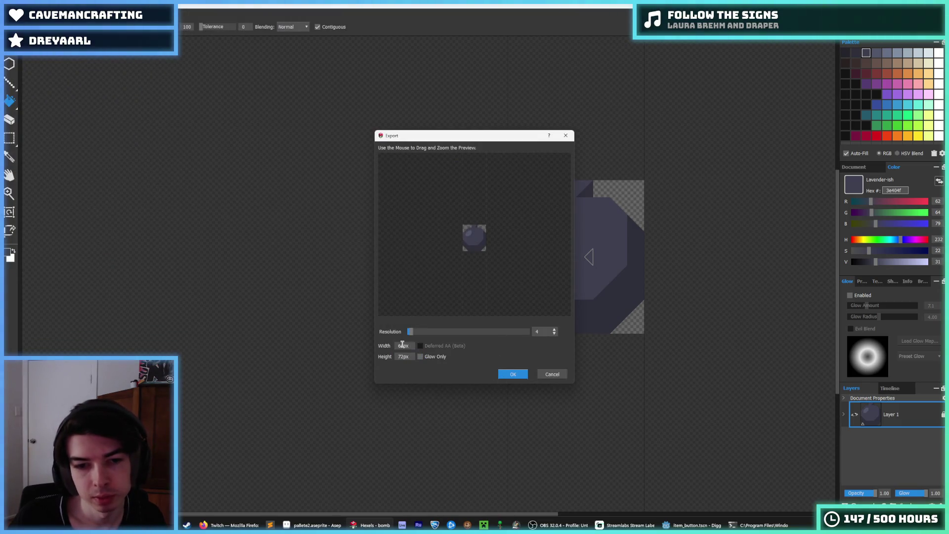
{"action": "left_click", "coordinate": [502, 376]}
{"action": "left_click", "coordinate": [10, 12]}
{"action": "left_click", "coordinate": [10, 12]}
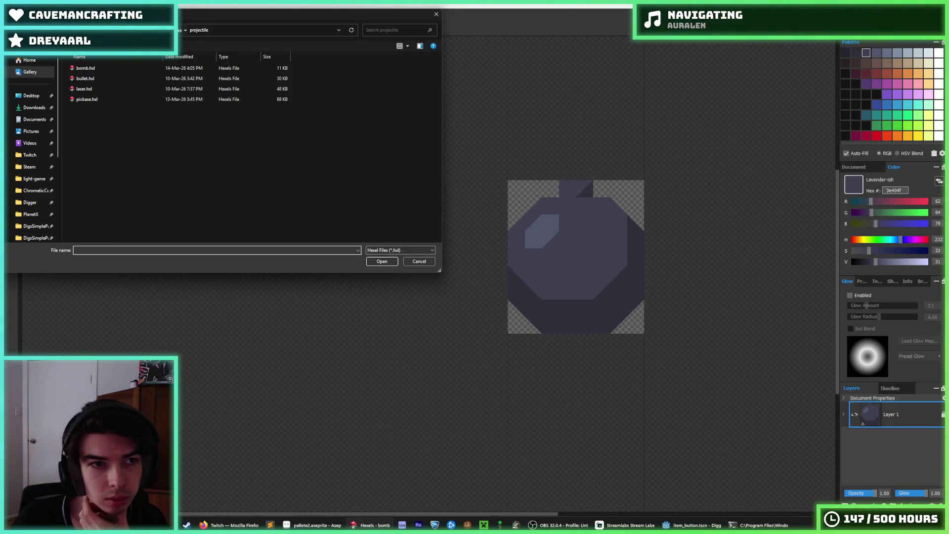
- Open the coal sprite from the tiles folder
{"action": "key", "text": "alt+Up"}
{"action": "double_click", "coordinate": [106, 109]}
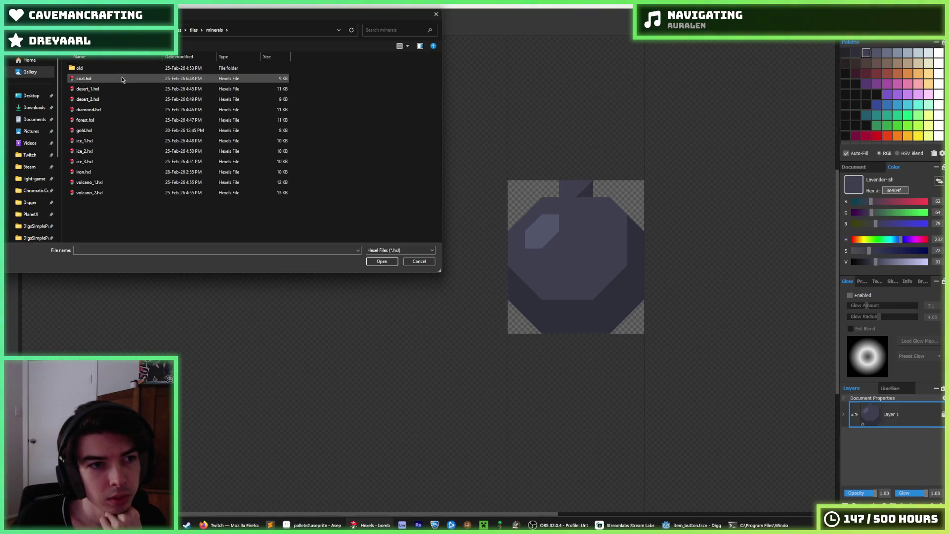
{"action": "double_click", "coordinate": [120, 78]}
{"action": "scroll", "coordinate": [425, 368], "scroll_direction": "up", "scroll_amount": 1}
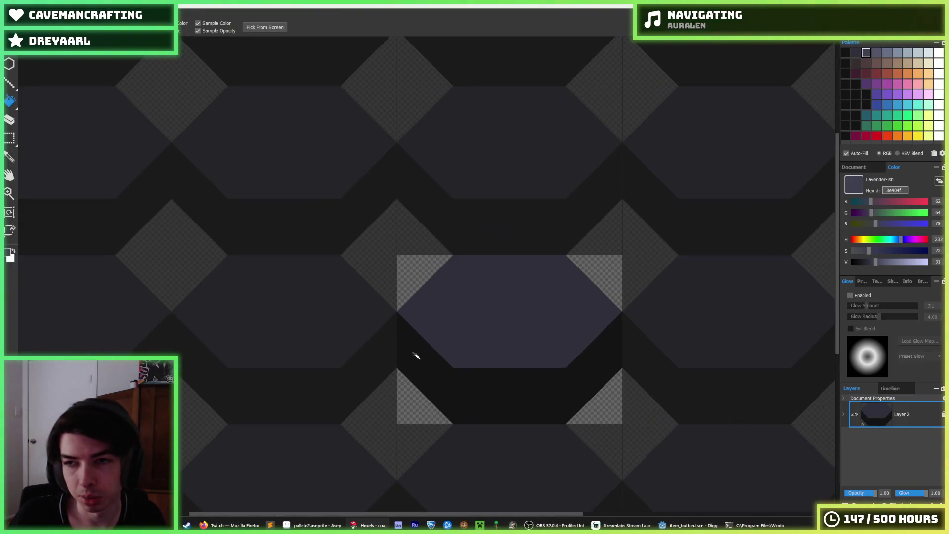
{"action": "scroll", "coordinate": [461, 361], "scroll_direction": "up", "scroll_amount": 1}
{"action": "left_click", "coordinate": [502, 314], "text": "alt"}
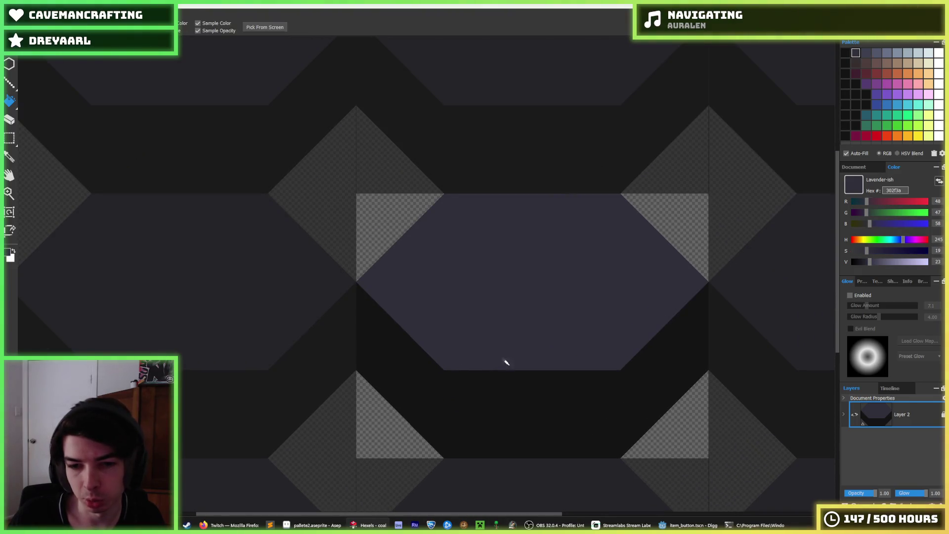
- Load the saved palette preset and fill the coal's dark lower band with dark lavender
{"action": "left_click", "coordinate": [942, 154]}
{"action": "mouse_move", "coordinate": [905, 163]}
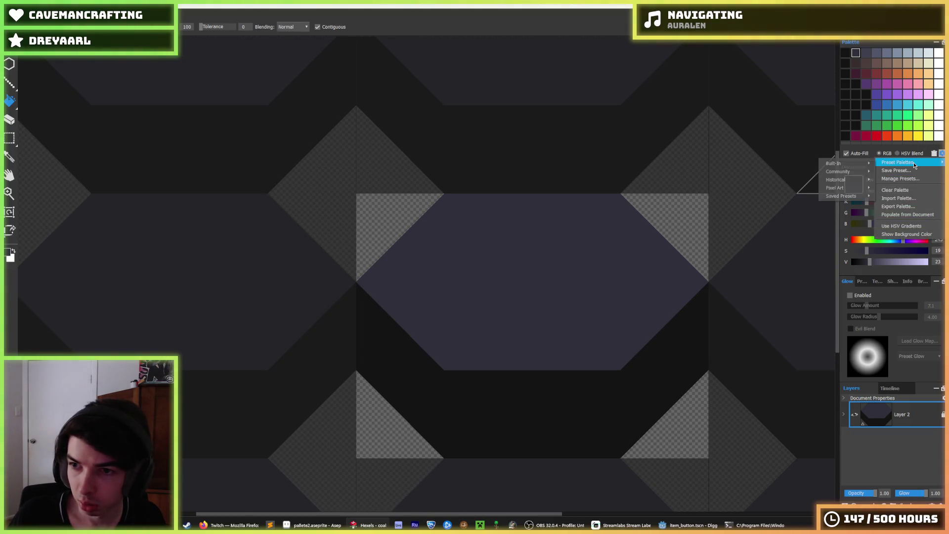
{"action": "left_click", "coordinate": [892, 198]}
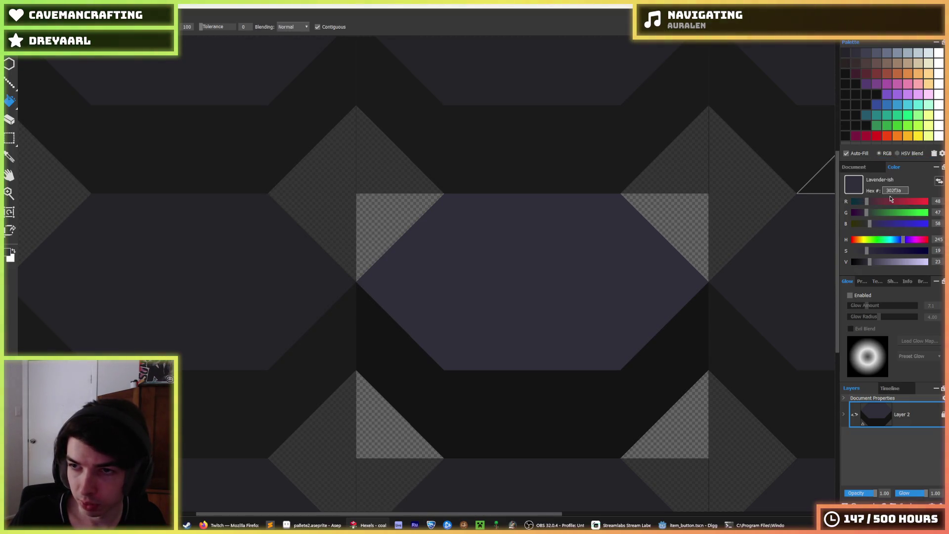
{"action": "left_click", "coordinate": [851, 57]}
{"action": "left_click", "coordinate": [612, 369]}
{"action": "left_click", "coordinate": [856, 52]}
{"action": "scroll", "coordinate": [560, 264], "scroll_direction": "down", "scroll_amount": 5}
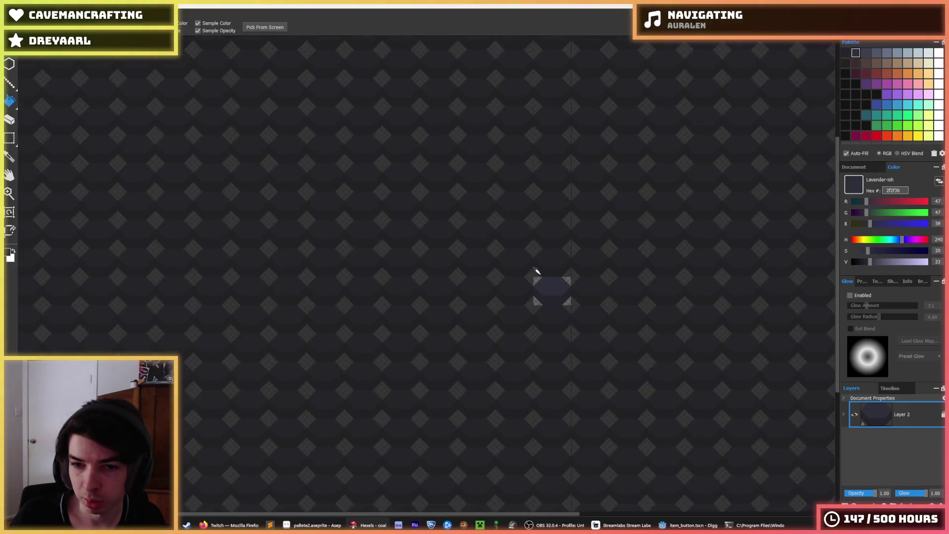
{"action": "scroll", "coordinate": [557, 273], "scroll_direction": "up", "scroll_amount": 2}
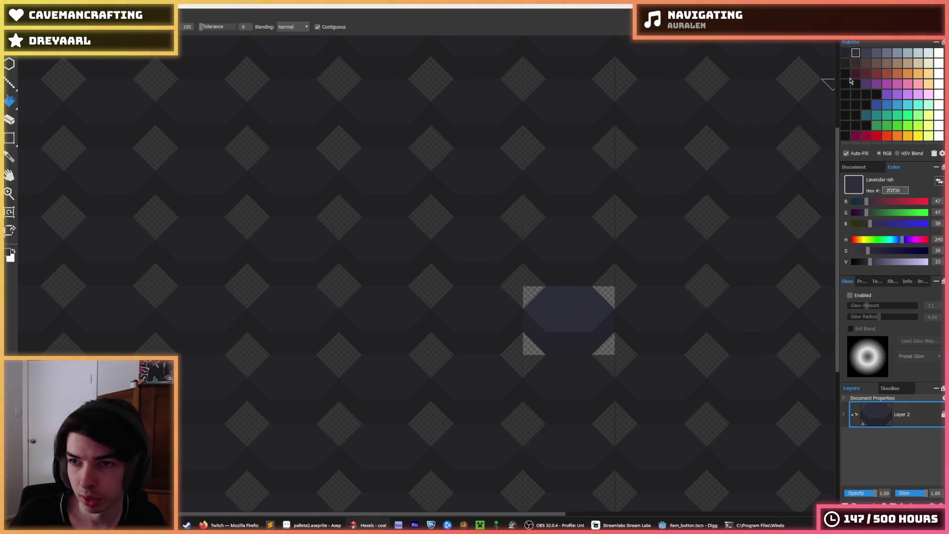
- Fill the hex's bottom half with black and its top with 24232a
{"action": "left_click", "coordinate": [846, 73]}
{"action": "left_click", "coordinate": [566, 341]}
{"action": "left_click", "coordinate": [848, 53]}
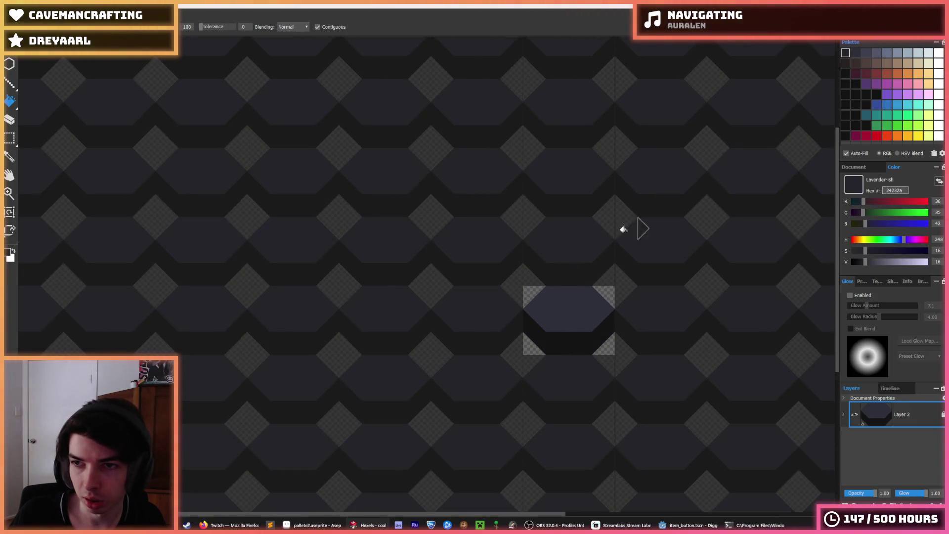
{"action": "left_click", "coordinate": [573, 297]}
{"action": "scroll", "coordinate": [572, 272], "scroll_direction": "down", "scroll_amount": 3}
{"action": "scroll", "coordinate": [569, 277], "scroll_direction": "up", "scroll_amount": 1}
{"action": "scroll", "coordinate": [569, 277], "scroll_direction": "up", "scroll_amount": 2}
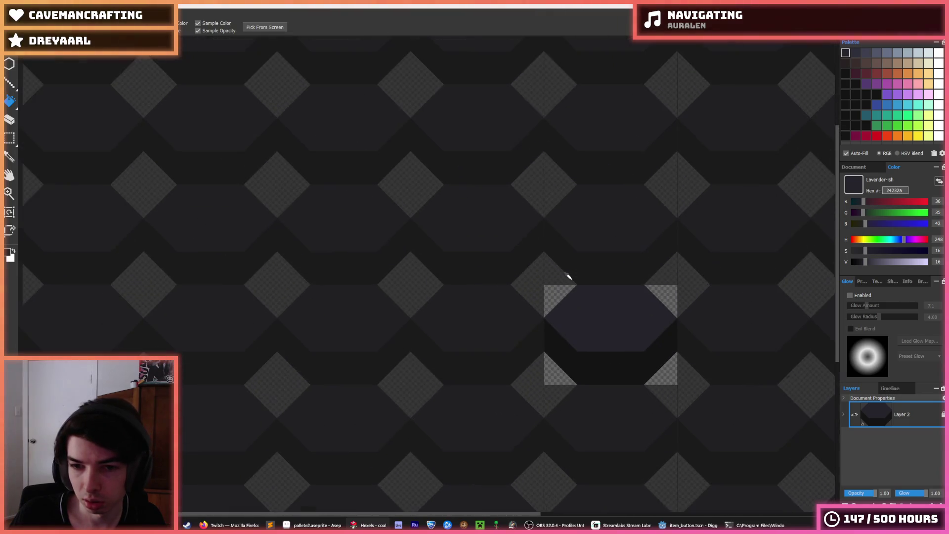
{"action": "key", "text": "ctrl+z"}
{"action": "key", "text": "ctrl+z"}
{"action": "key", "text": "ctrl+y"}
{"action": "key", "text": "ctrl+z"}
{"action": "key", "text": "ctrl+y"}
{"action": "key", "text": "ctrl+y"}
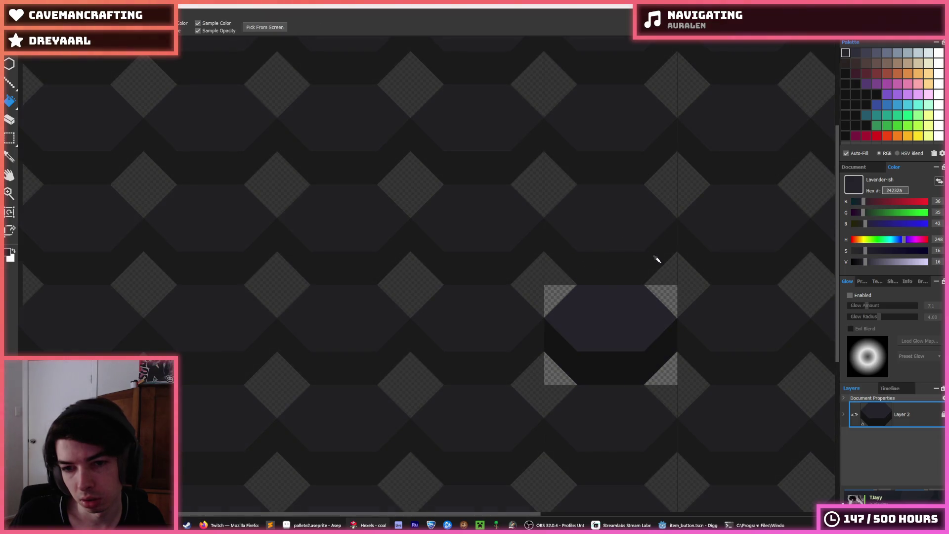
{"action": "scroll", "coordinate": [657, 262], "scroll_direction": "down", "scroll_amount": 1}
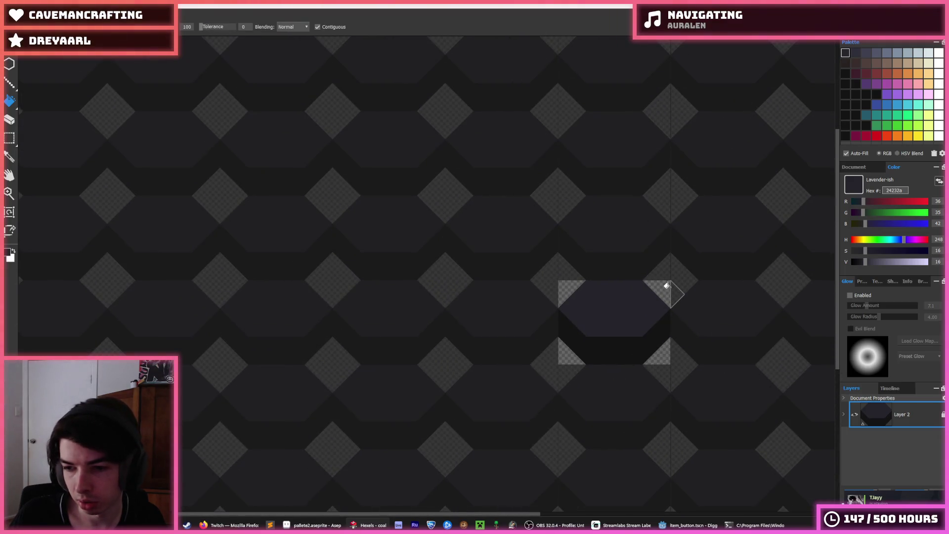
- Export the coal sprite as PNG, replacing coal.png, and bring up the file browser
{"action": "key", "text": "ctrl+e"}
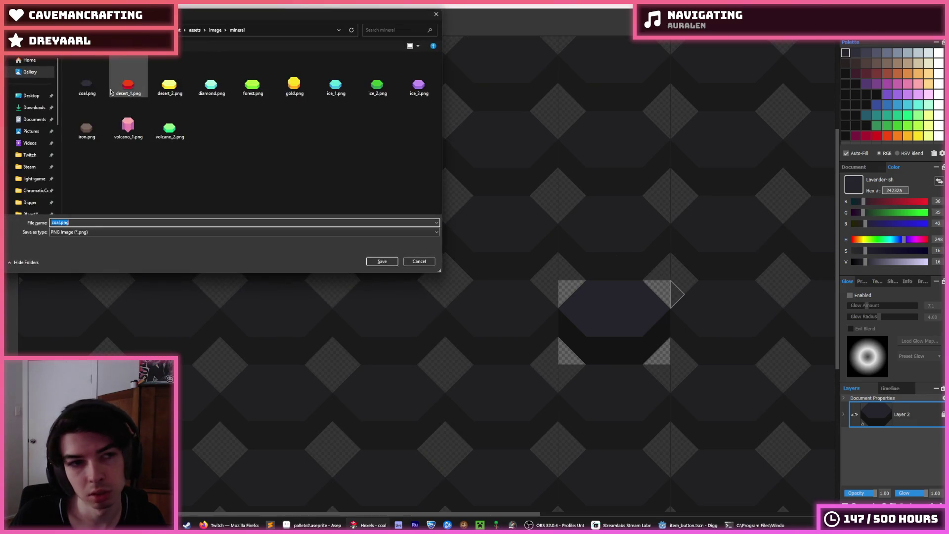
{"action": "double_click", "coordinate": [96, 90]}
{"action": "left_click", "coordinate": [494, 262]}
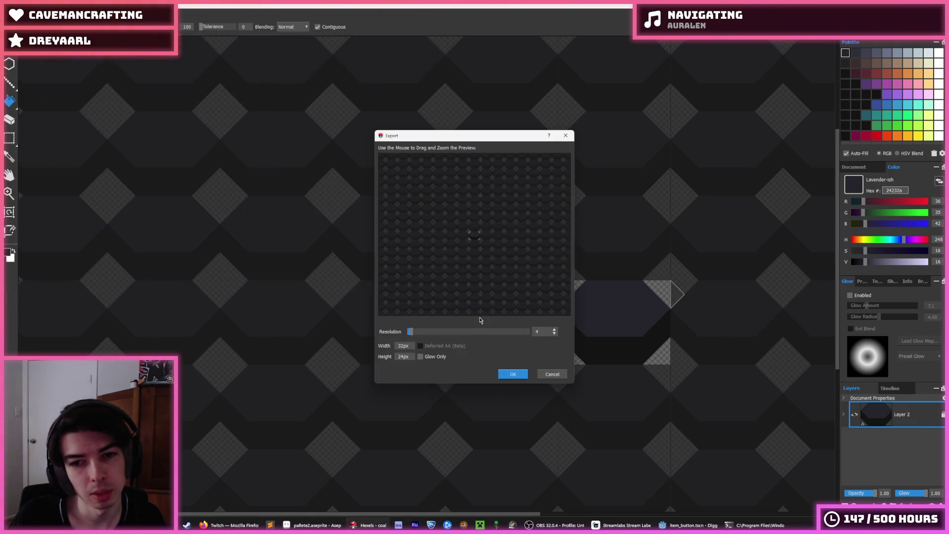
{"action": "left_click", "coordinate": [513, 374]}
{"action": "left_click", "coordinate": [15, 50]}
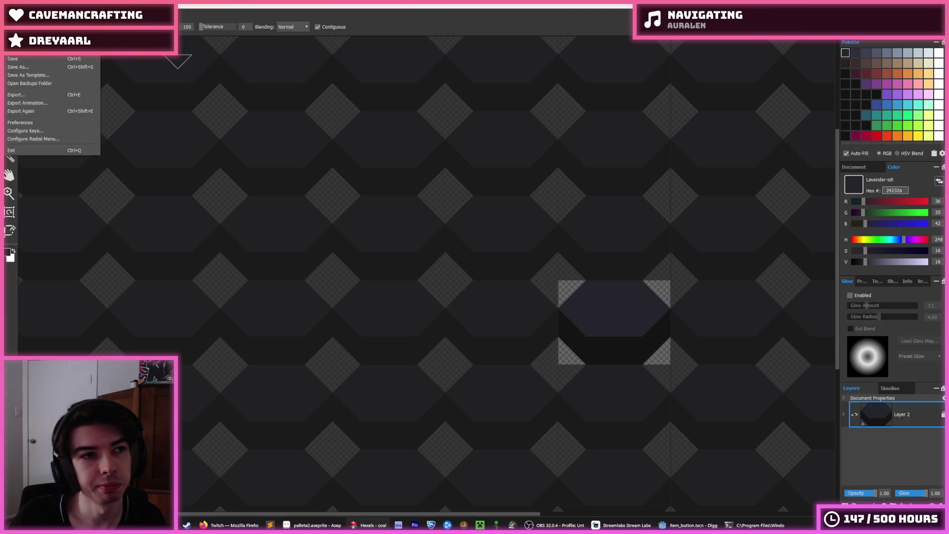
{"action": "left_click", "coordinate": [20, 70]}
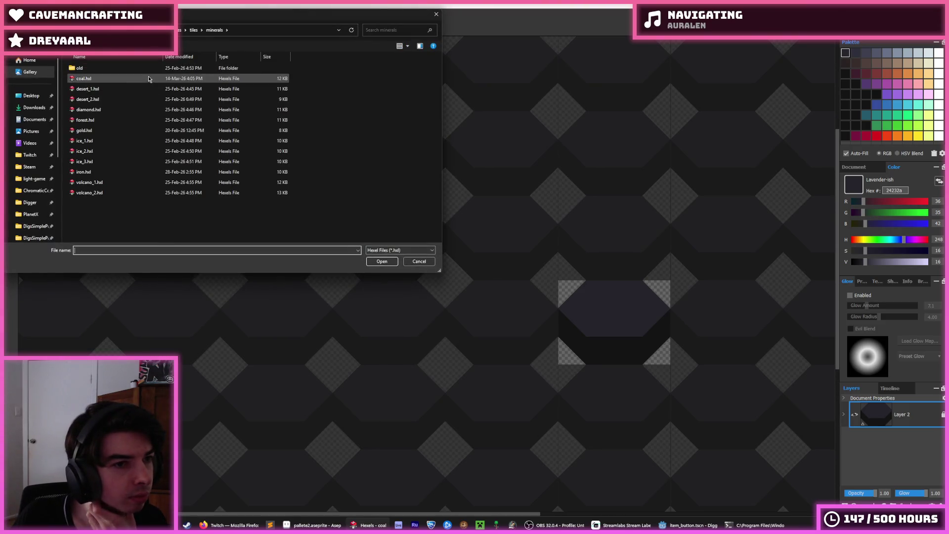
- Open the stone_2 tile, then the volcanic_3 tile
{"action": "left_click", "coordinate": [193, 30]}
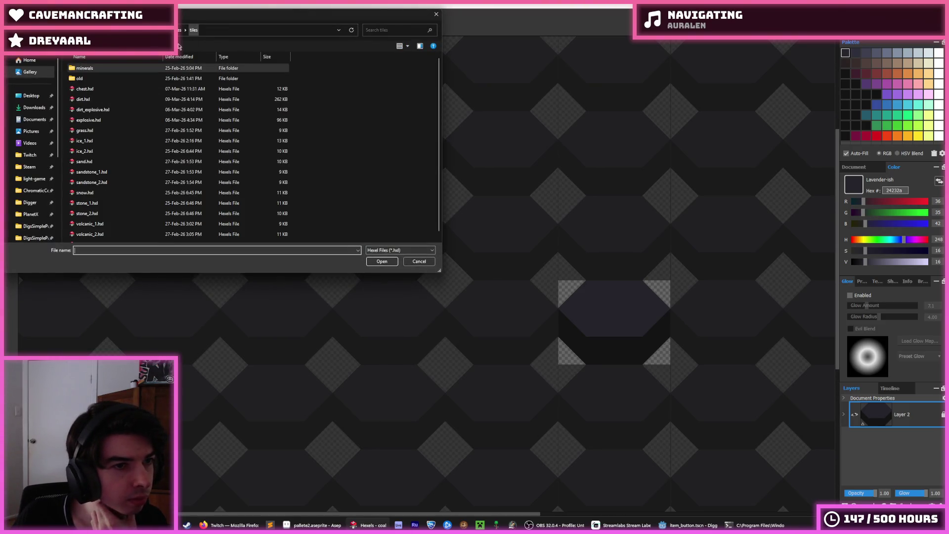
{"action": "left_click", "coordinate": [106, 99]}
{"action": "scroll", "coordinate": [107, 132], "scroll_direction": "down", "scroll_amount": 1}
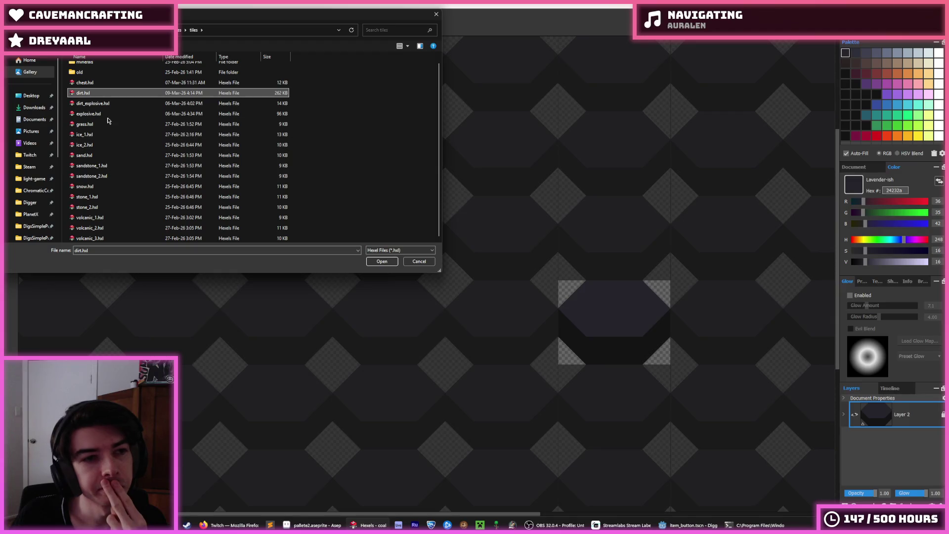
{"action": "double_click", "coordinate": [92, 207]}
{"action": "left_click", "coordinate": [12, 15]}
{"action": "left_click", "coordinate": [20, 62]}
{"action": "double_click", "coordinate": [159, 238]}
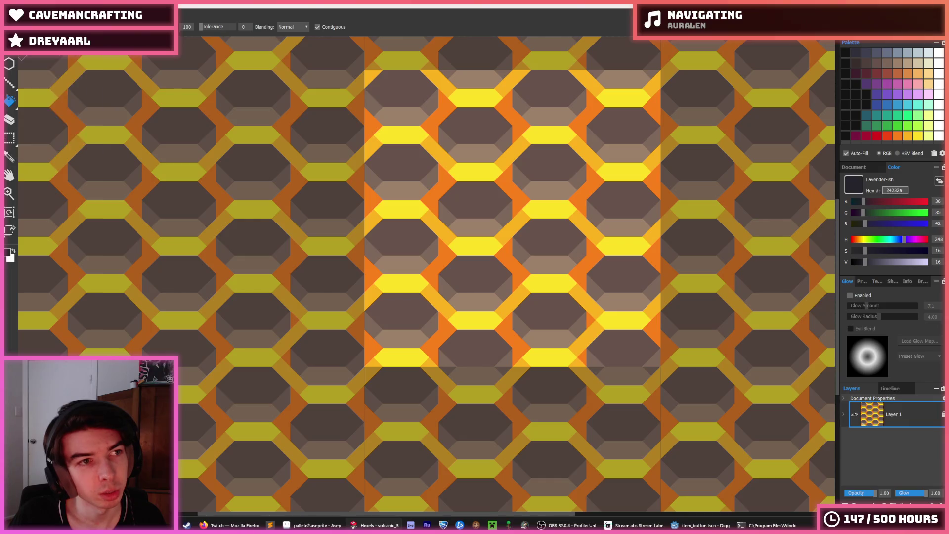
- Open the volcanic_2 tile, then the volcanic_1 tile
{"action": "left_click", "coordinate": [19, 62]}
{"action": "scroll", "coordinate": [121, 227], "scroll_direction": "down", "scroll_amount": 1}
{"action": "left_click", "coordinate": [122, 227]}
{"action": "double_click", "coordinate": [121, 227]}
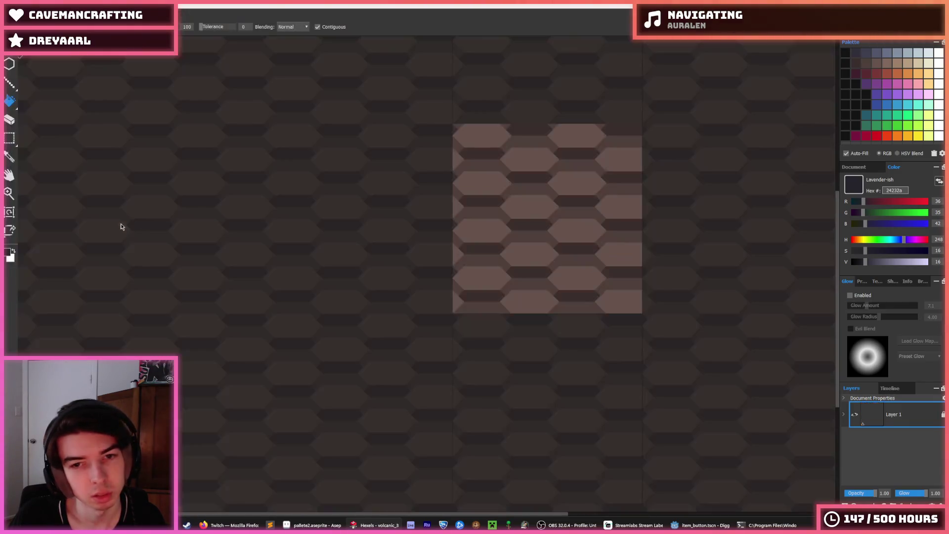
{"action": "left_click", "coordinate": [11, 50]}
{"action": "left_click", "coordinate": [20, 62]}
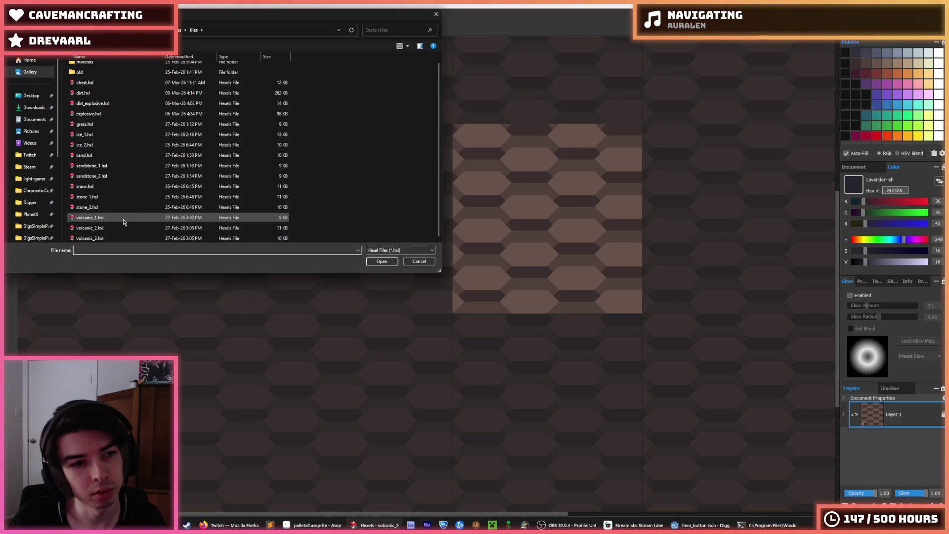
{"action": "double_click", "coordinate": [124, 223]}
- Browse past the tools folder into ui > item and open its bomb sprite
{"action": "left_click", "coordinate": [20, 62]}
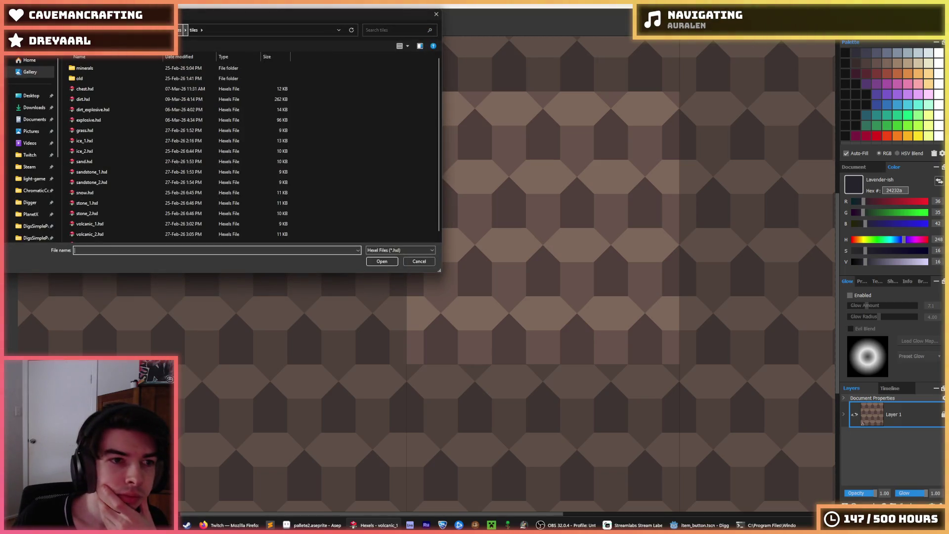
{"action": "left_click", "coordinate": [182, 29]}
{"action": "double_click", "coordinate": [117, 121]}
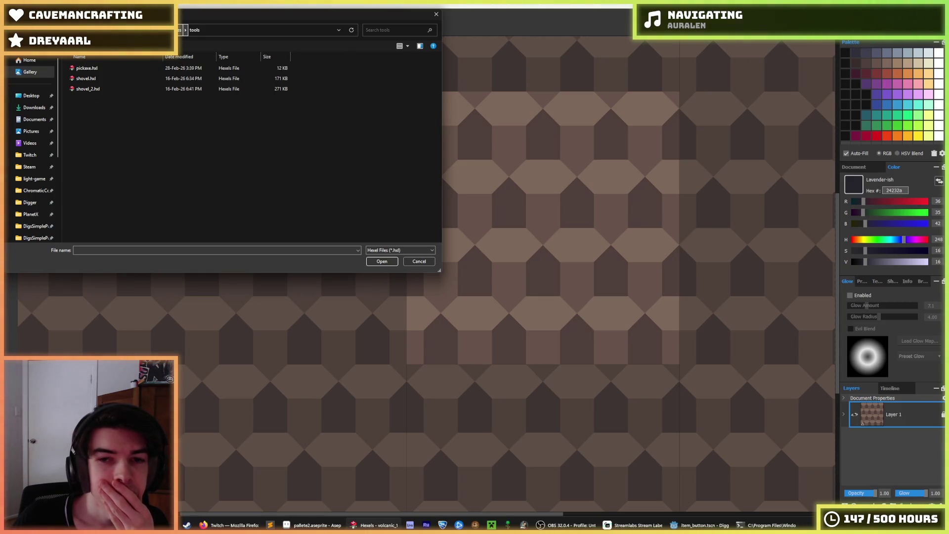
{"action": "left_click", "coordinate": [182, 29]}
{"action": "double_click", "coordinate": [123, 130]}
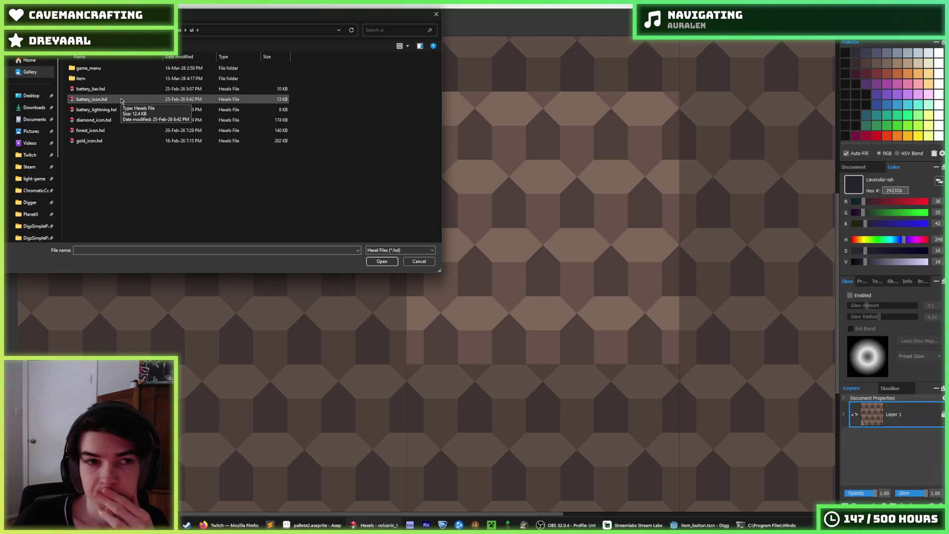
{"action": "double_click", "coordinate": [109, 79]}
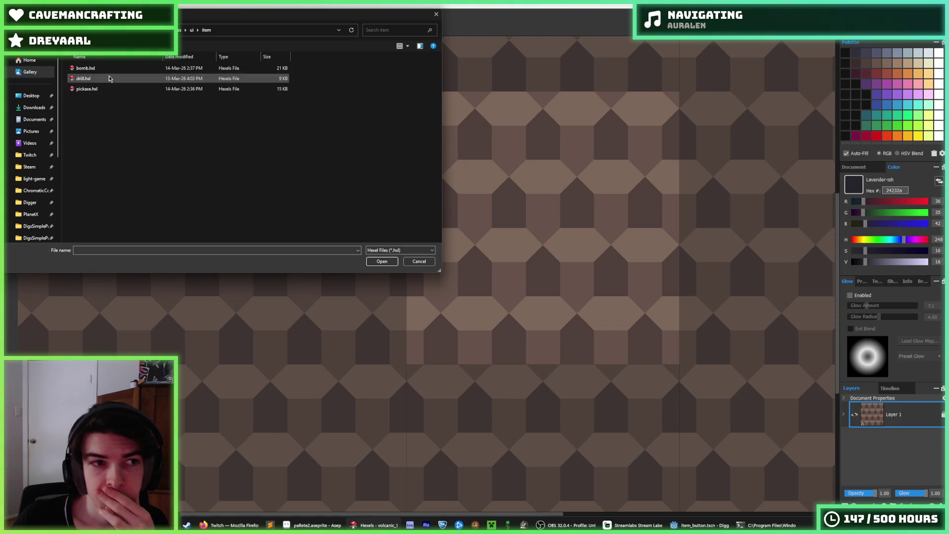
{"action": "double_click", "coordinate": [125, 70]}
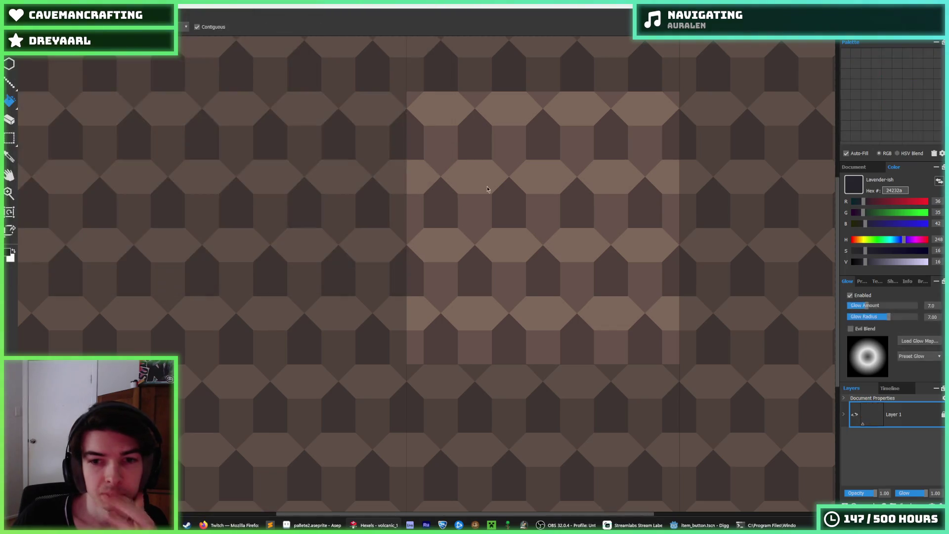
- Try filling the bomb's bottom band with 515669, then undo it
{"action": "scroll", "coordinate": [639, 216], "scroll_direction": "up", "scroll_amount": 2}
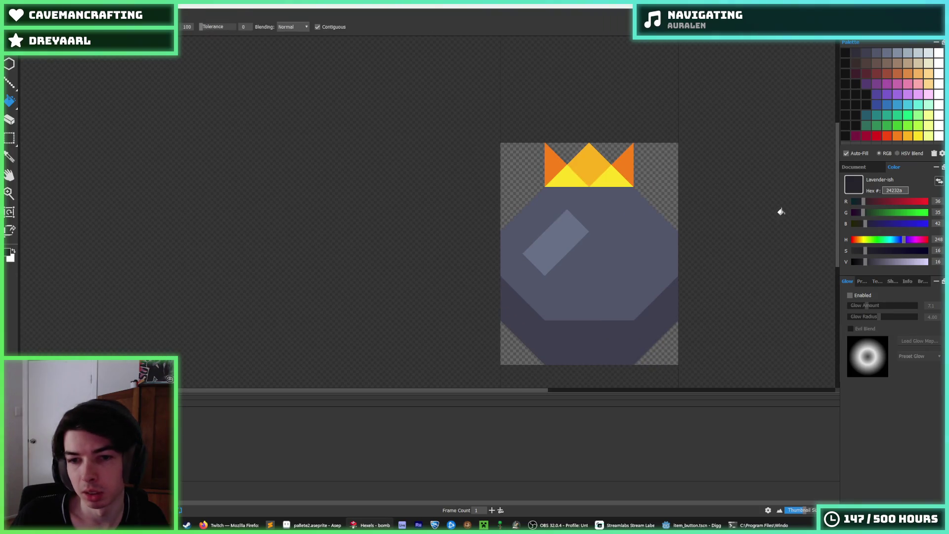
{"action": "left_click", "coordinate": [868, 52]}
{"action": "left_click", "coordinate": [878, 52]}
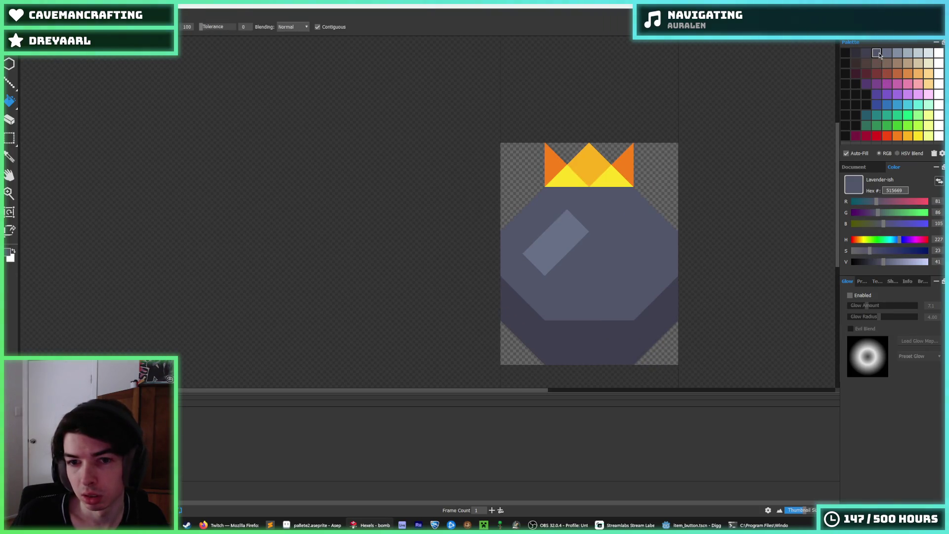
{"action": "left_click", "coordinate": [610, 343]}
{"action": "key", "text": "ctrl+z"}
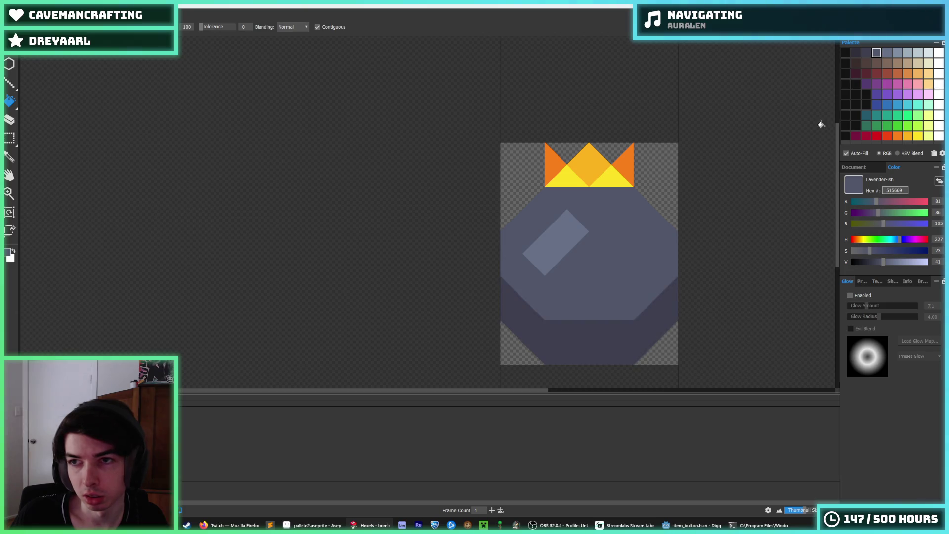
{"action": "left_click", "coordinate": [866, 53]}
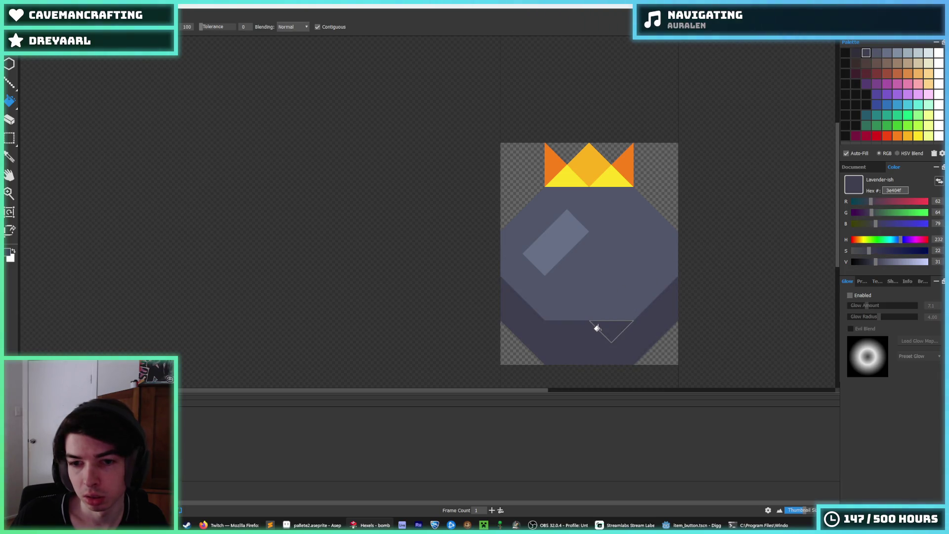
- Discard the bomb changes and enter the game_menu folder in the file browser
{"action": "left_click", "coordinate": [10, 9]}
{"action": "left_click", "coordinate": [20, 99]}
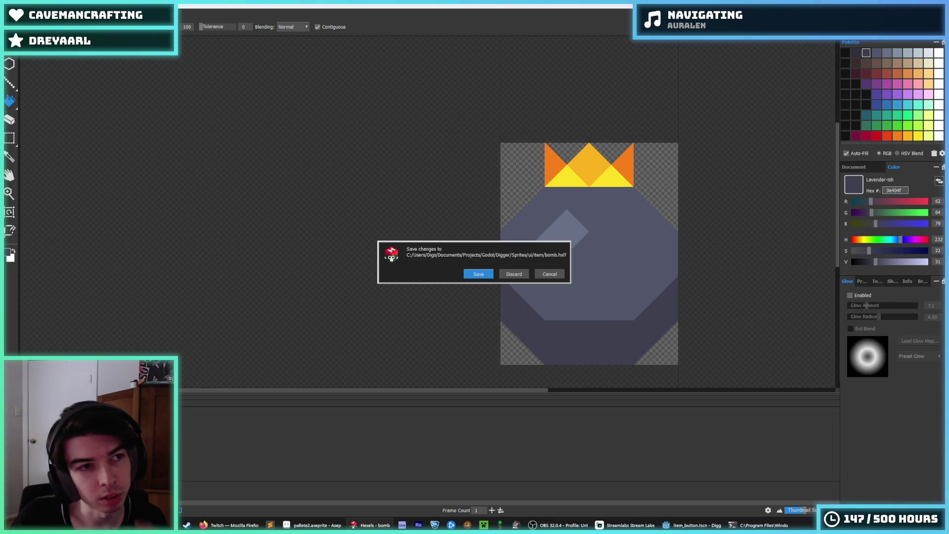
{"action": "left_click", "coordinate": [524, 276]}
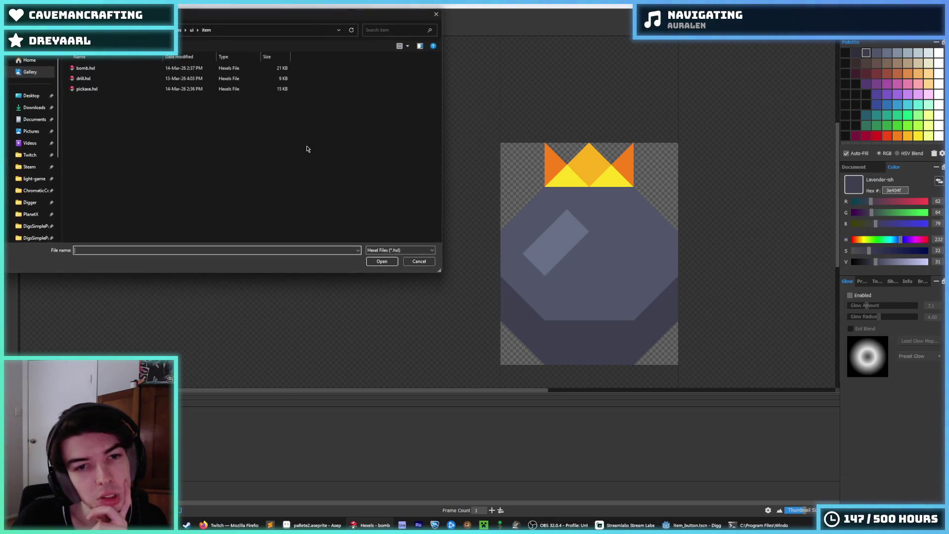
{"action": "double_click", "coordinate": [138, 68]}
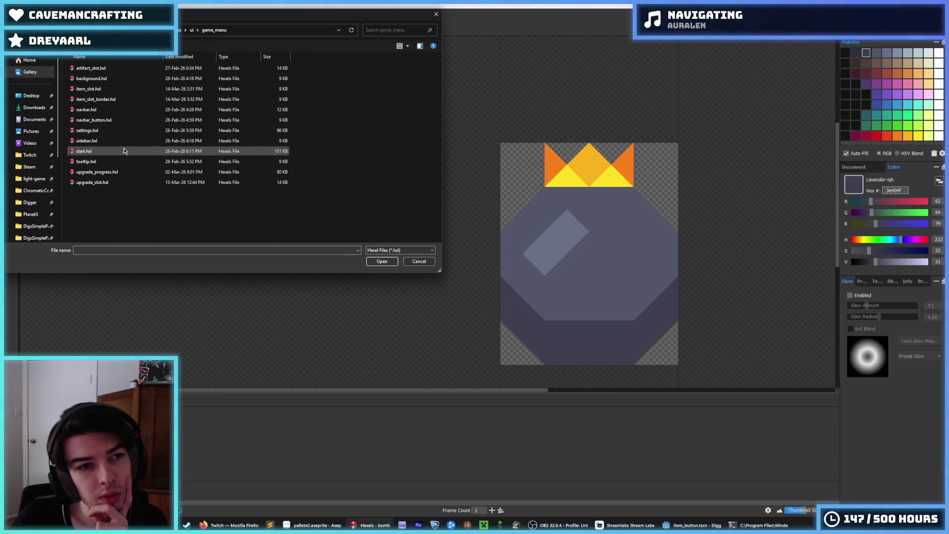
- Open the item_slot sprite and fill the square around the octagon with dark brown 392e2c
{"action": "double_click", "coordinate": [121, 89]}
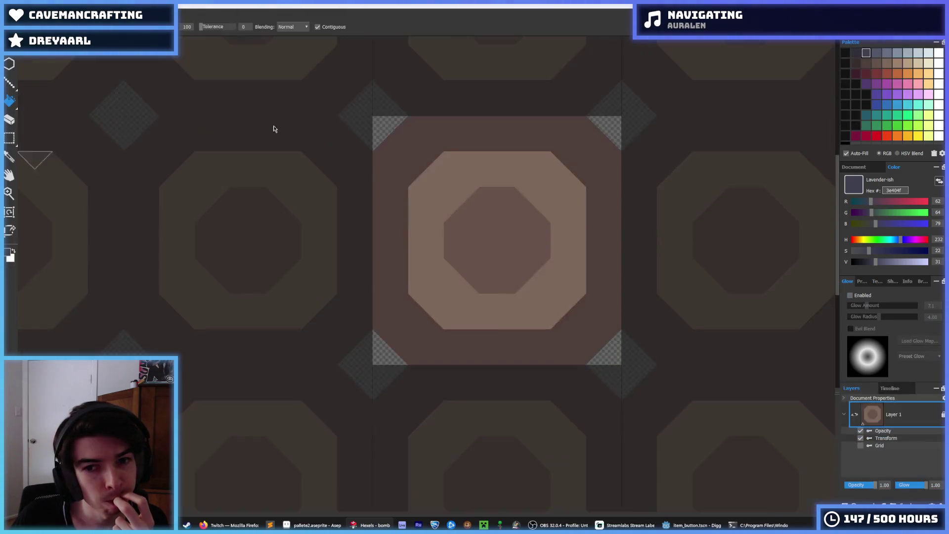
{"action": "left_click", "coordinate": [856, 64]}
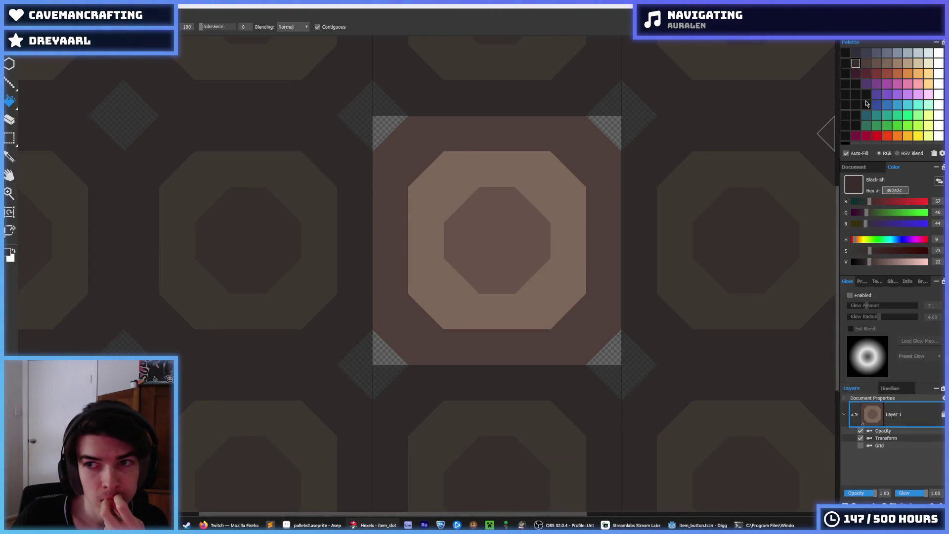
{"action": "left_click", "coordinate": [942, 155]}
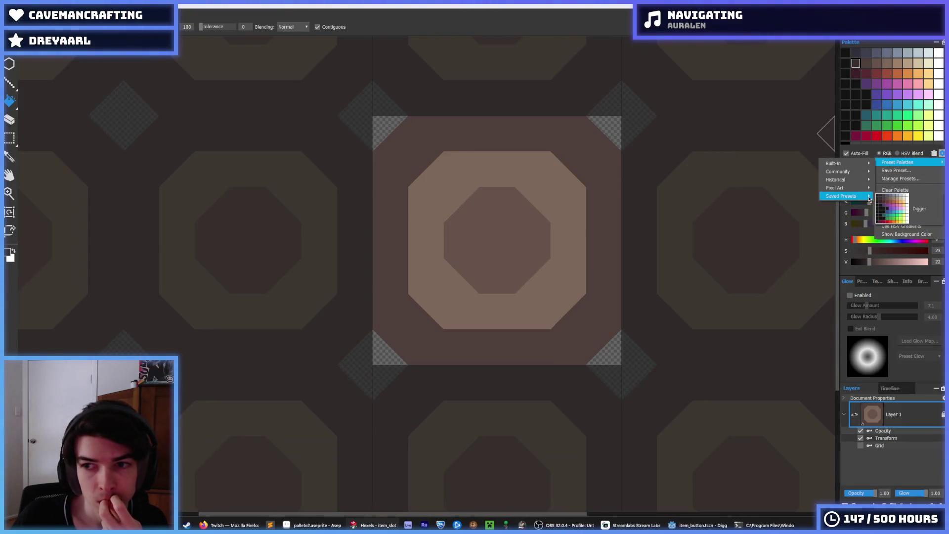
{"action": "left_click", "coordinate": [885, 164]}
{"action": "left_click", "coordinate": [845, 65]}
{"action": "left_click", "coordinate": [595, 235]}
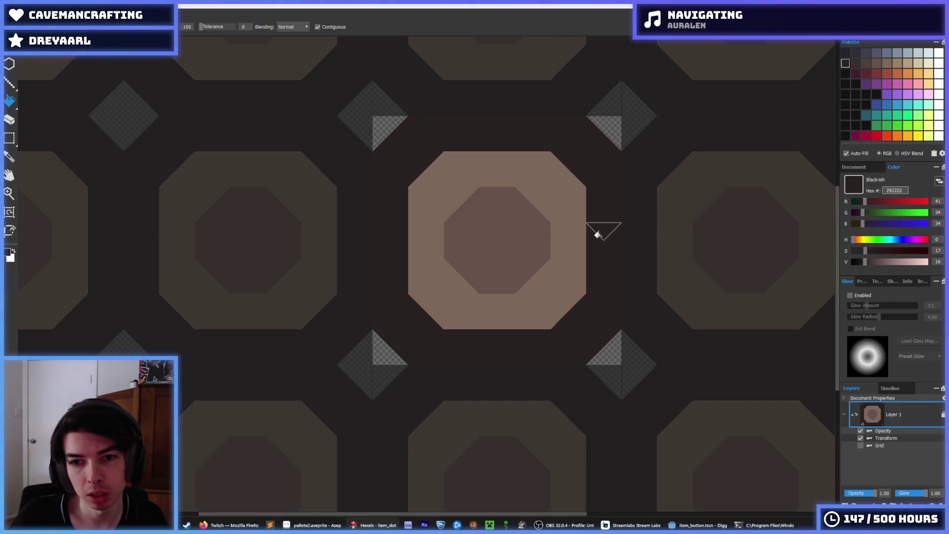
{"action": "left_click", "coordinate": [856, 63]}
{"action": "left_click", "coordinate": [611, 230]}
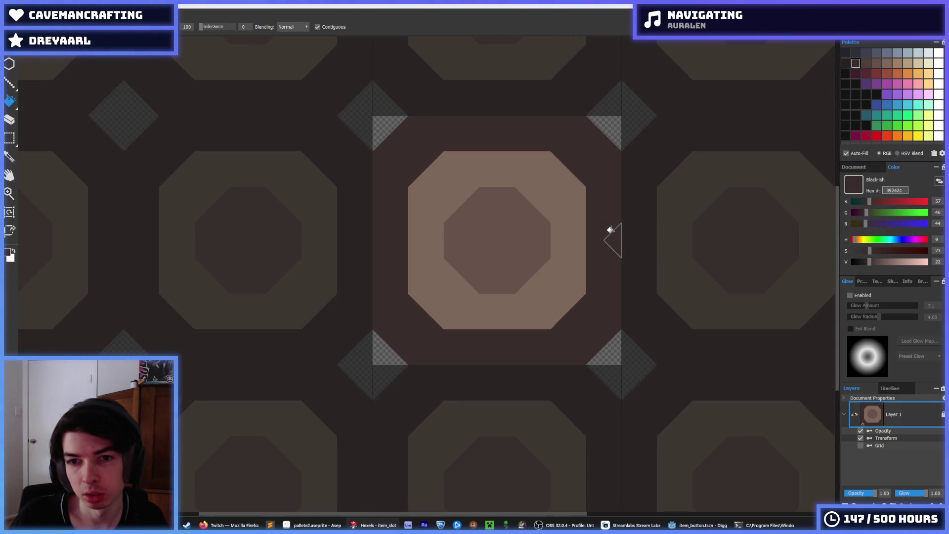
- Export the tile as a PNG, overwriting the existing item_slot.png
{"action": "key", "text": "ctrl+s"}
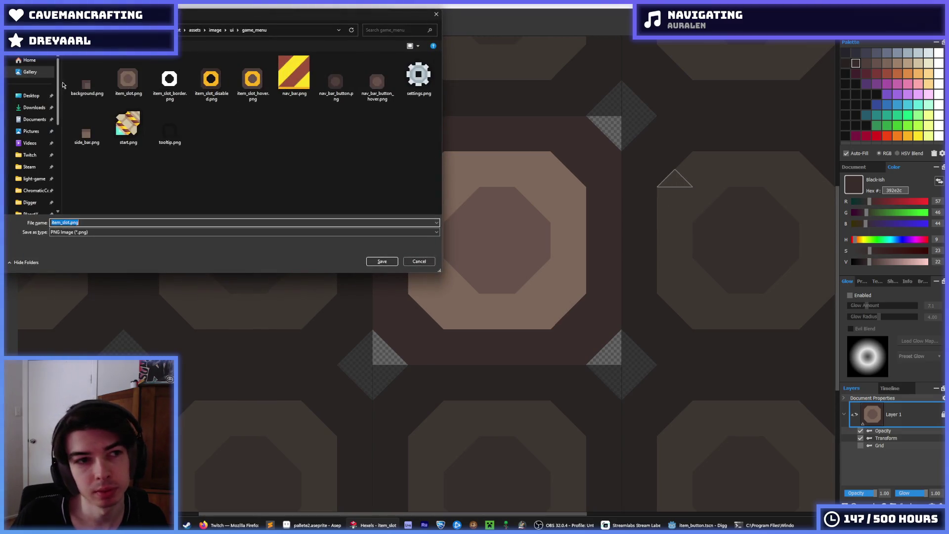
{"action": "key", "text": "Return"}
{"action": "left_click", "coordinate": [497, 264]}
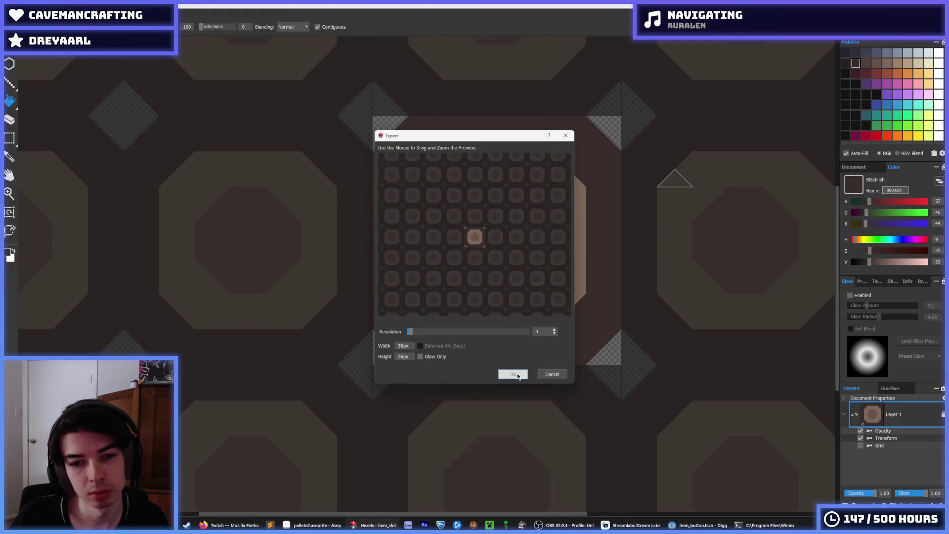
{"action": "left_click", "coordinate": [697, 526]}
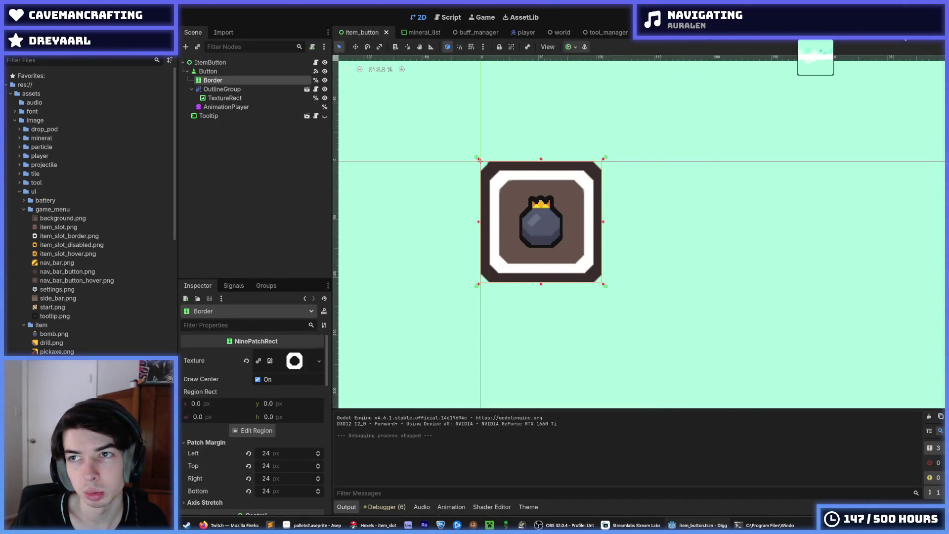
- Switch to the game_menu scene and stop the running game
{"action": "scroll", "coordinate": [801, 33], "scroll_direction": "up", "scroll_amount": 1}
{"action": "left_click", "coordinate": [365, 33]}
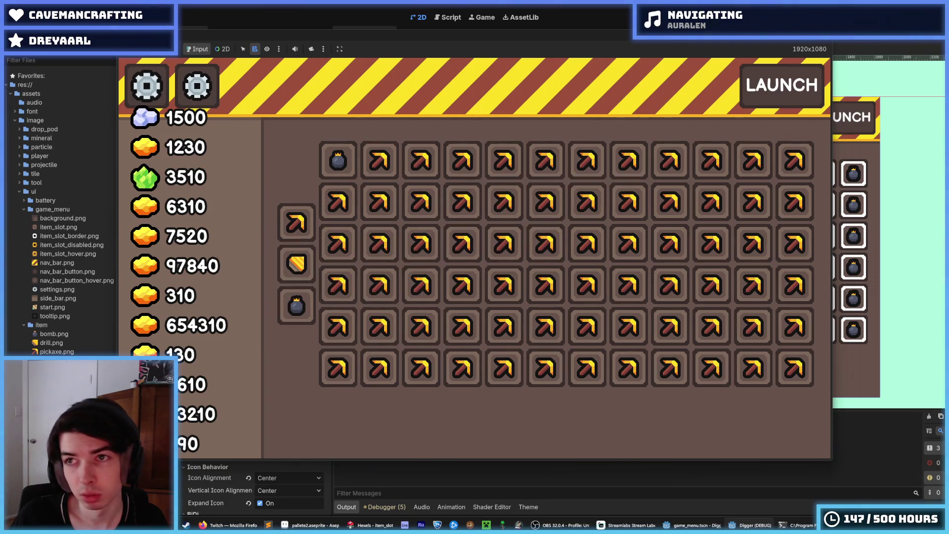
{"action": "key", "text": "F8"}
- Re-export the Hexels tile over item_slot.png and return to Godot
{"action": "key", "text": "alt+Tab"}
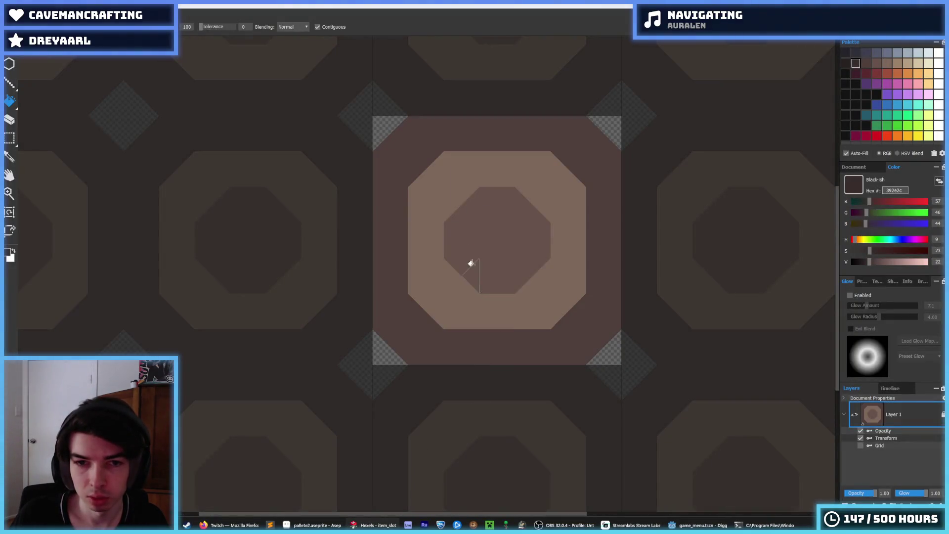
{"action": "key", "text": "ctrl+e"}
{"action": "double_click", "coordinate": [132, 81]}
{"action": "left_click", "coordinate": [494, 262]}
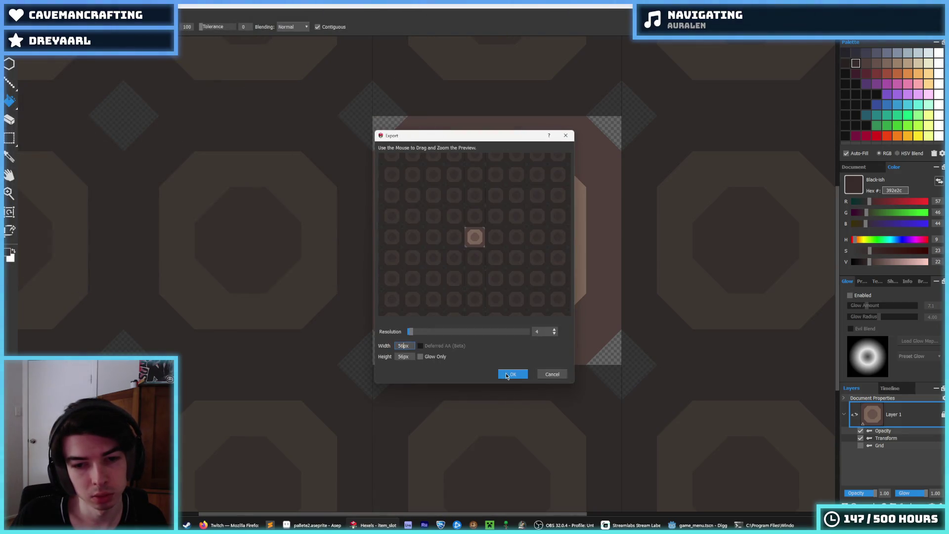
{"action": "left_click", "coordinate": [513, 374]}
{"action": "key", "text": "alt+Tab"}
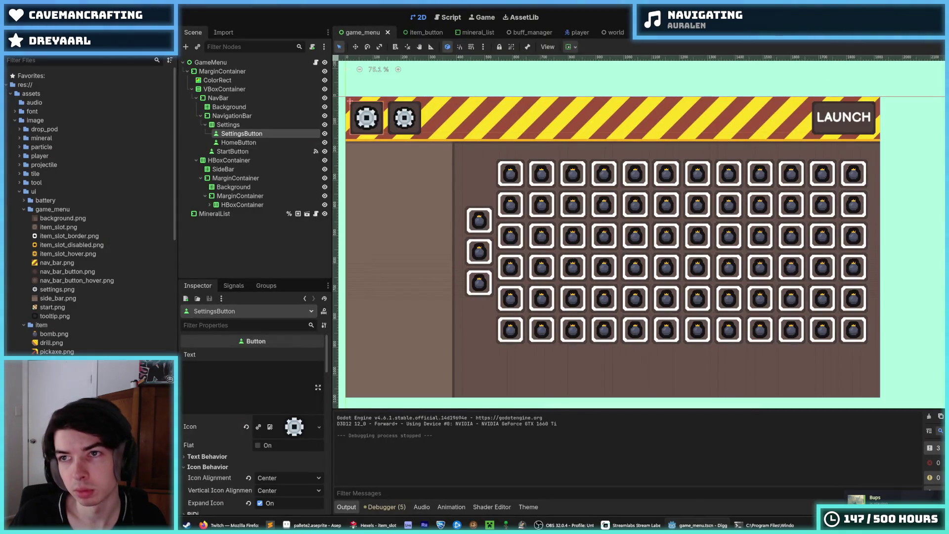
- Run the game twice to check the darker item slots, then close it and go to the bug report
{"action": "key", "text": "F5"}
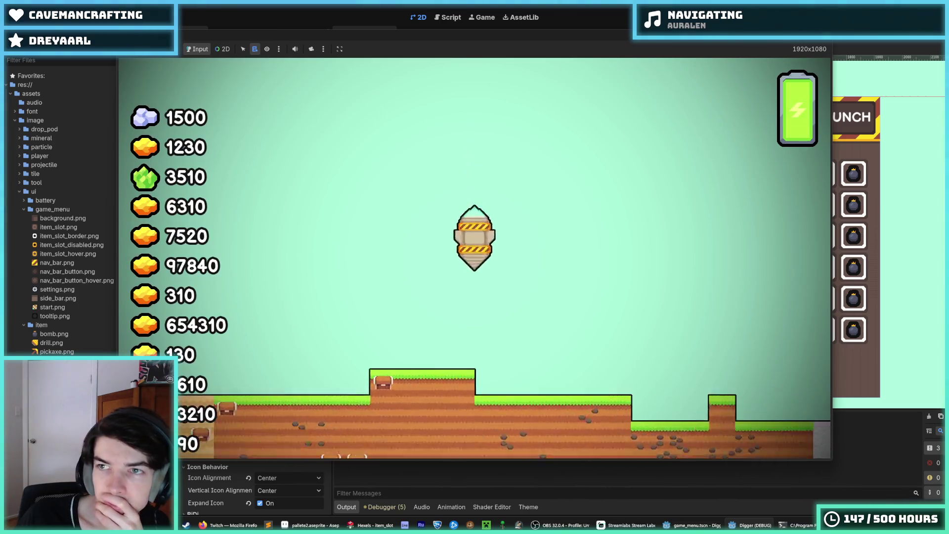
{"action": "key", "text": "F8"}
{"action": "key", "text": "F5"}
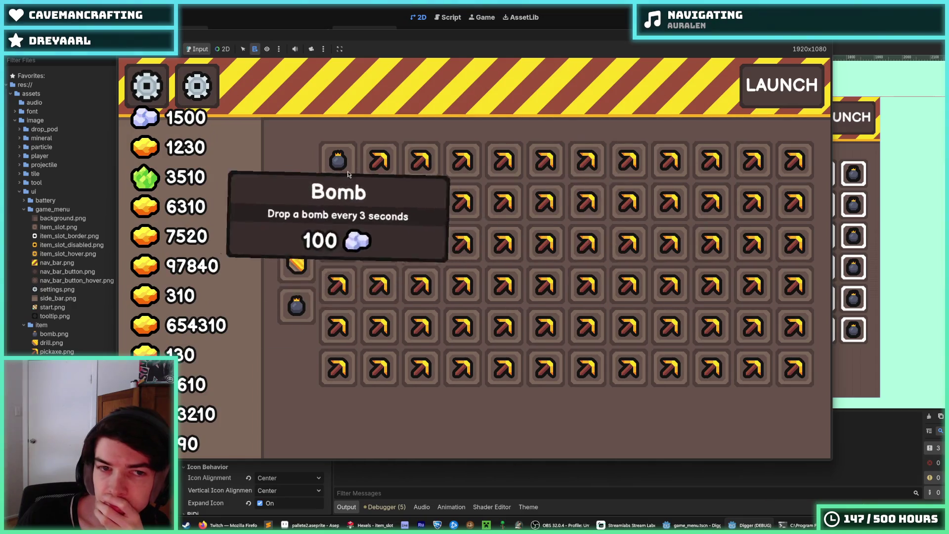
{"action": "mouse_move", "coordinate": [299, 270]}
{"action": "key", "text": "F8"}
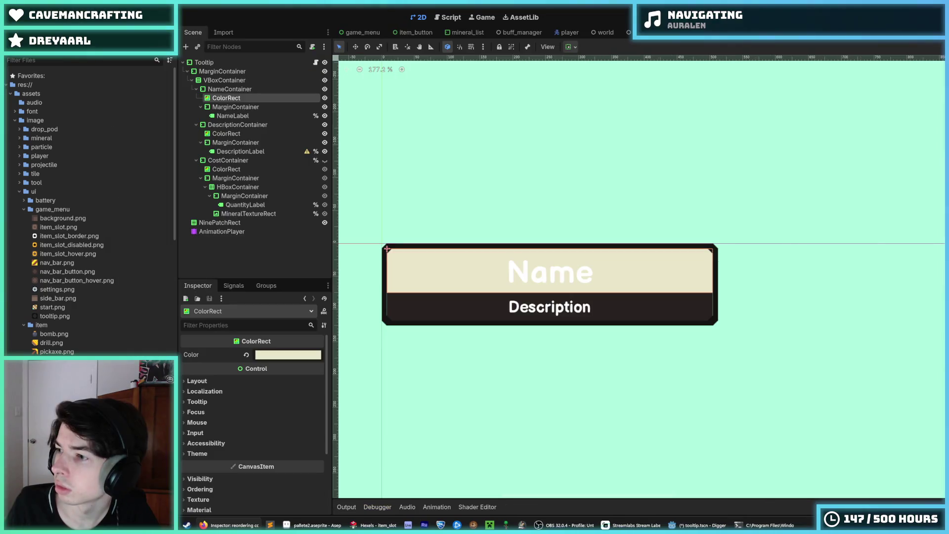
{"action": "key", "text": "alt+Tab"}
{"action": "scroll", "coordinate": [462, 172], "scroll_direction": "down", "scroll_amount": 5}
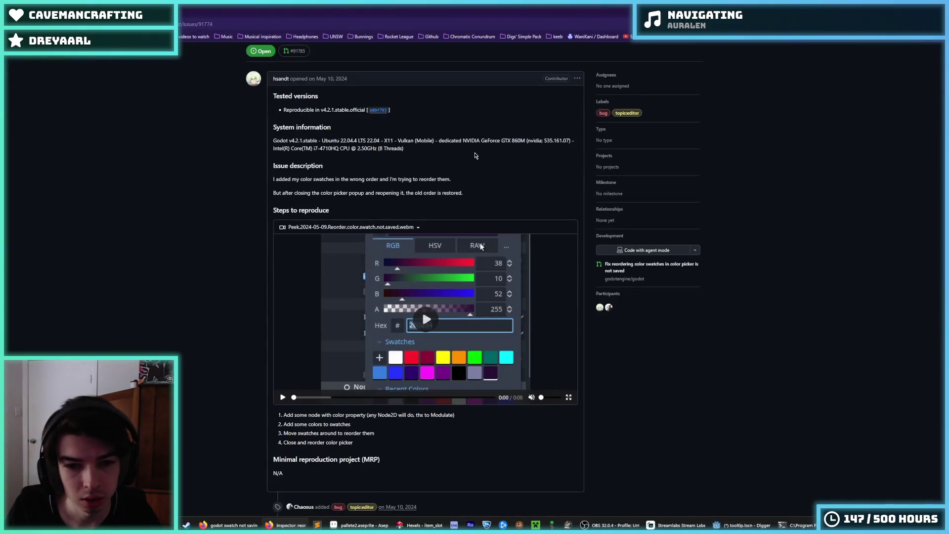
- Read through issue #91774 about colour picker swatch reordering not being saved
{"action": "scroll", "coordinate": [462, 172], "scroll_direction": "up", "scroll_amount": 2}
{"action": "scroll", "coordinate": [462, 171], "scroll_direction": "up", "scroll_amount": 2}
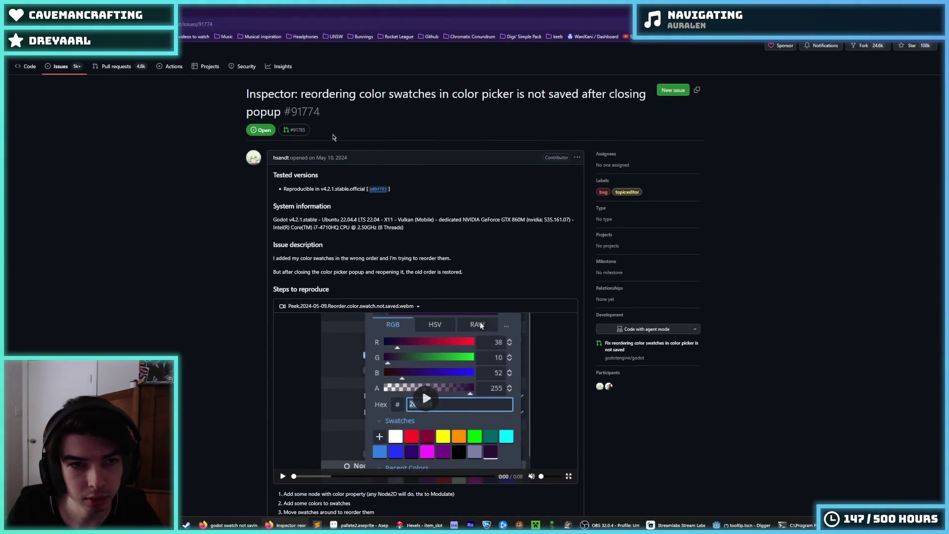
{"action": "left_click_drag", "start_coordinate": [299, 94], "coordinate": [549, 95]}
{"action": "left_click", "coordinate": [550, 95]}
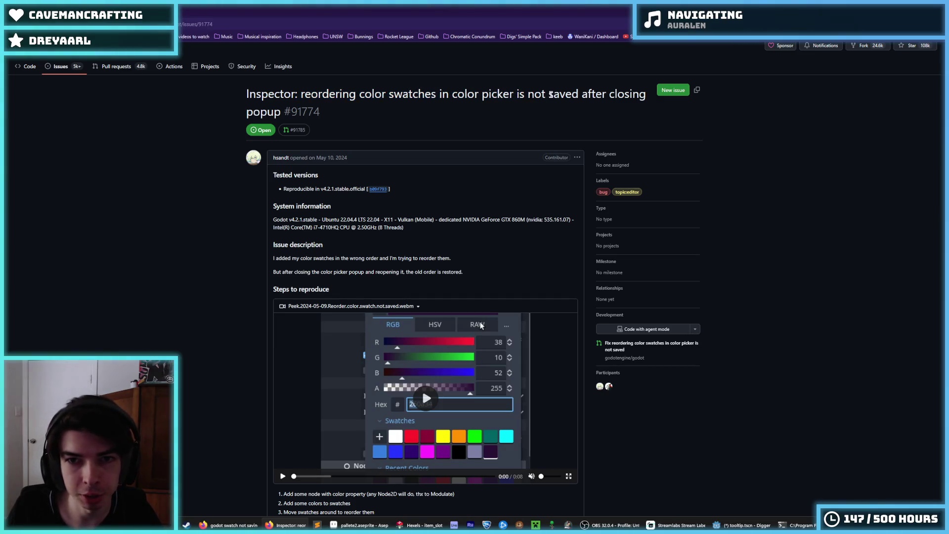
{"action": "scroll", "coordinate": [331, 213], "scroll_direction": "down", "scroll_amount": 3}
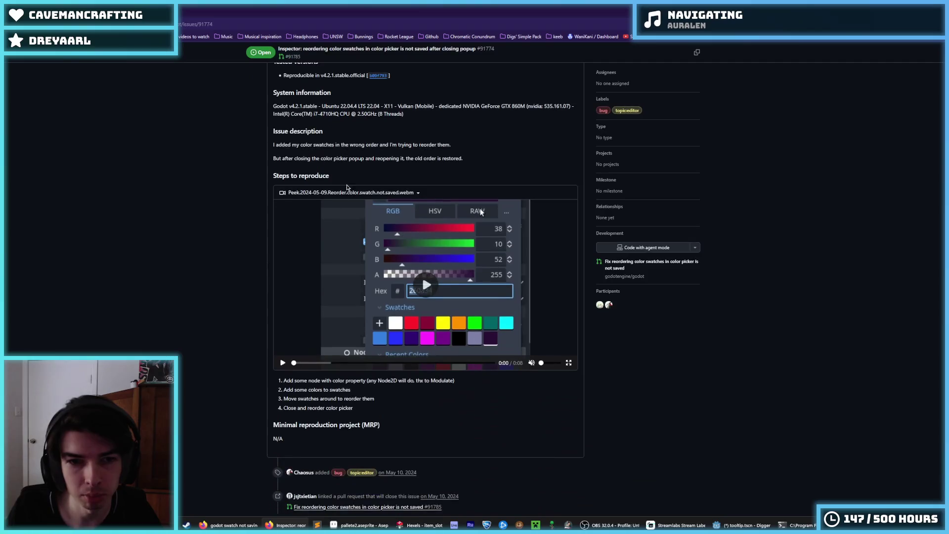
{"action": "scroll", "coordinate": [386, 156], "scroll_direction": "down", "scroll_amount": 2}
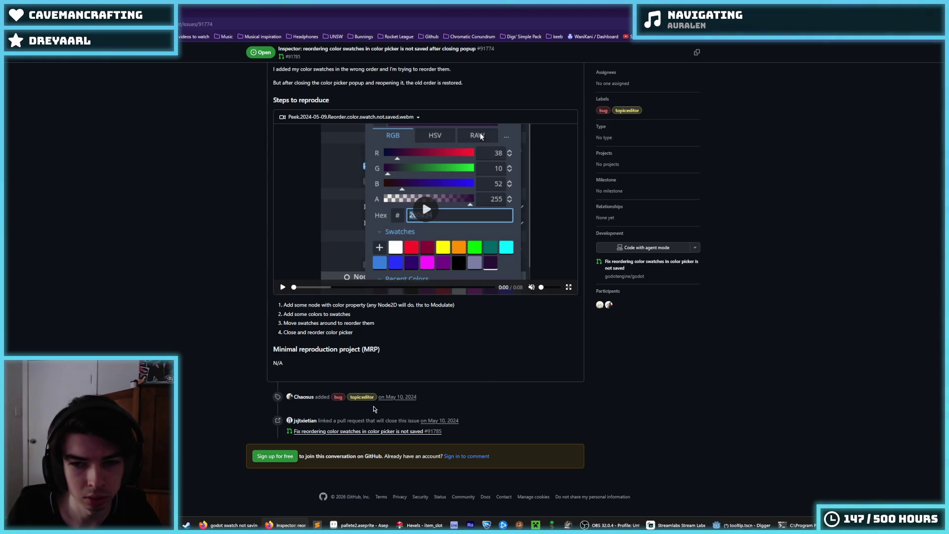
{"action": "scroll", "coordinate": [375, 410], "scroll_direction": "up", "scroll_amount": 5}
{"action": "scroll", "coordinate": [371, 393], "scroll_direction": "down", "scroll_amount": 5}
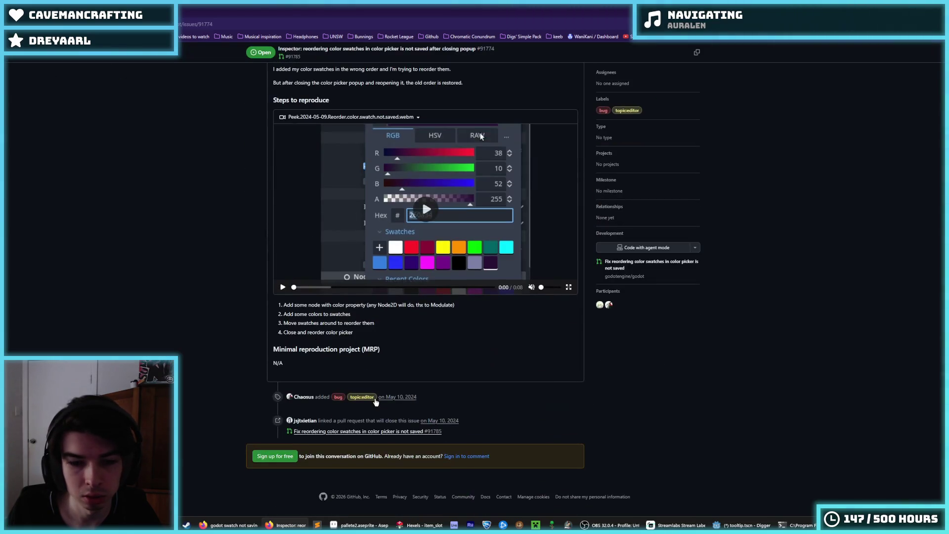
{"action": "mouse_move", "coordinate": [369, 436]}
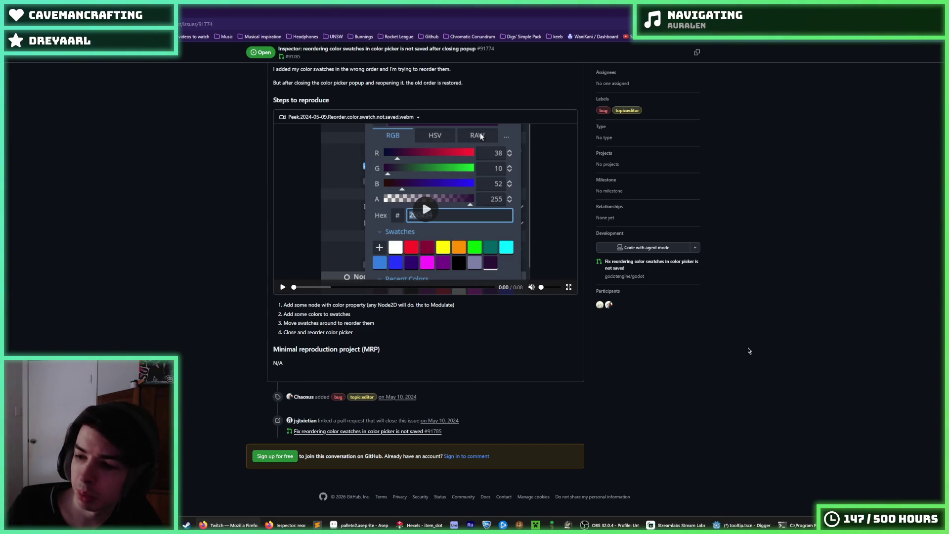
{"action": "scroll", "coordinate": [749, 351], "scroll_direction": "up", "scroll_amount": 5}
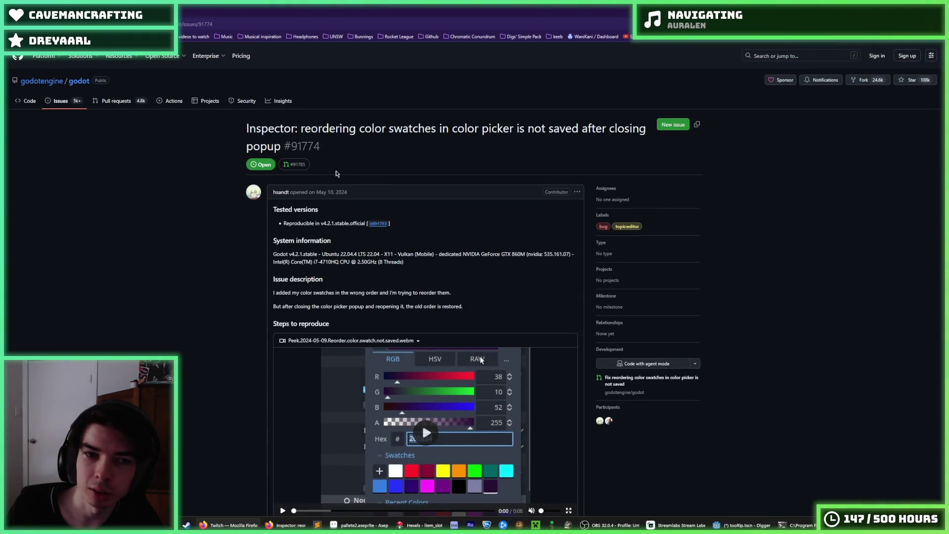
- Review the issue's title, reproduction steps and system information
{"action": "left_click_drag", "start_coordinate": [335, 154], "coordinate": [227, 133]}
{"action": "left_click", "coordinate": [227, 133]}
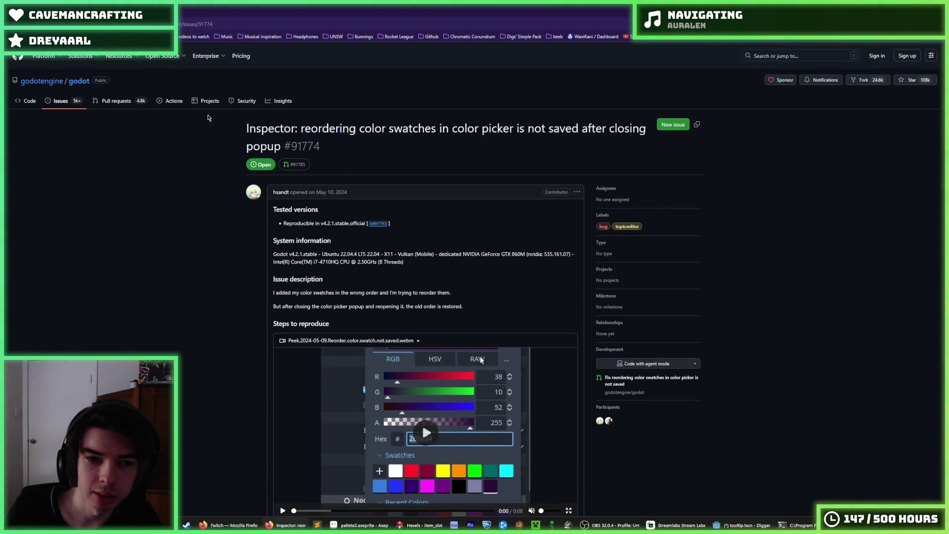
{"action": "scroll", "coordinate": [430, 355], "scroll_direction": "down", "scroll_amount": 5}
{"action": "mouse_move", "coordinate": [430, 354]}
{"action": "left_mouse_down"}
{"action": "mouse_move", "coordinate": [285, 315]}
{"action": "mouse_move", "coordinate": [277, 304]}
{"action": "left_mouse_up"}
{"action": "left_click", "coordinate": [277, 304]}
{"action": "left_click_drag", "start_coordinate": [385, 335], "coordinate": [304, 305]}
{"action": "left_click", "coordinate": [304, 305]}
{"action": "scroll", "coordinate": [298, 300], "scroll_direction": "up", "scroll_amount": 5}
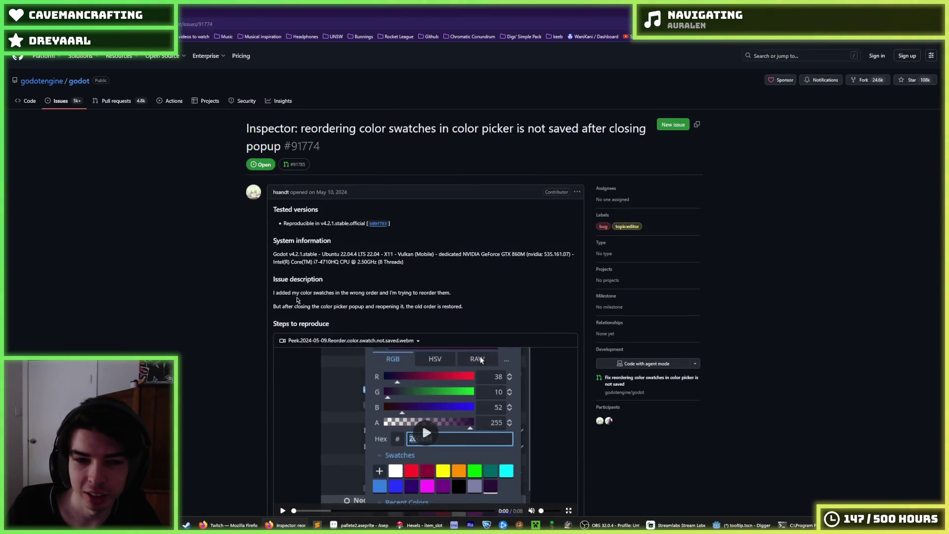
{"action": "left_click_drag", "start_coordinate": [370, 289], "coordinate": [311, 238]}
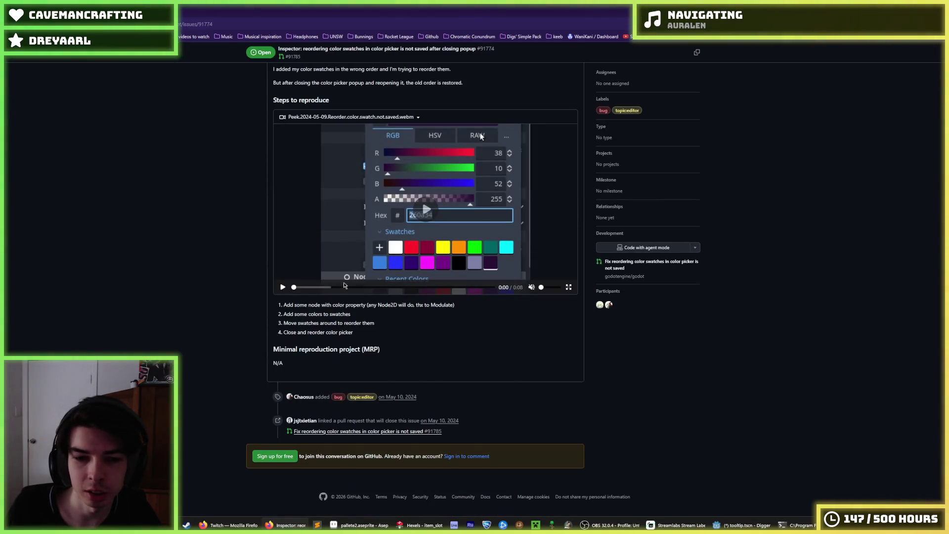
{"action": "mouse_move", "coordinate": [319, 436]}
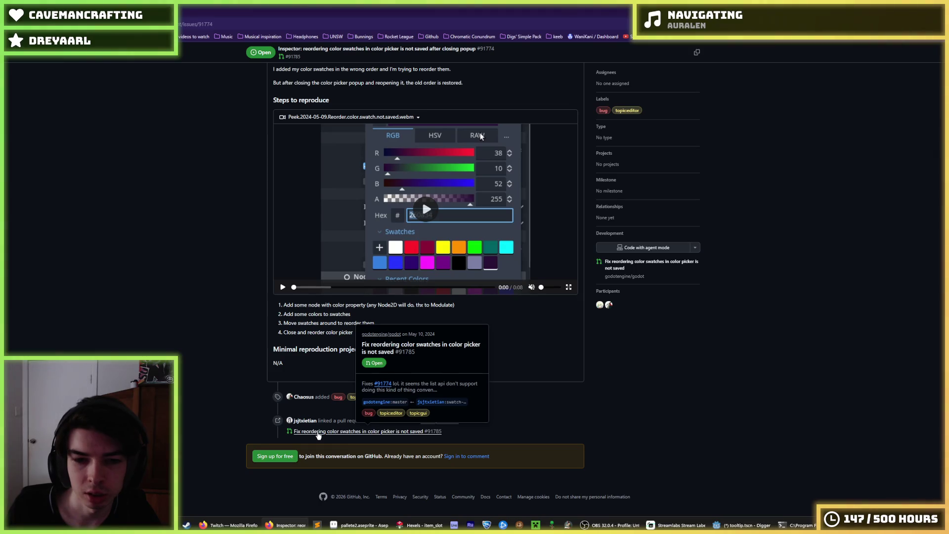
- Open the linked fix pull request #91785 and skim it
{"action": "left_click", "coordinate": [318, 432]}
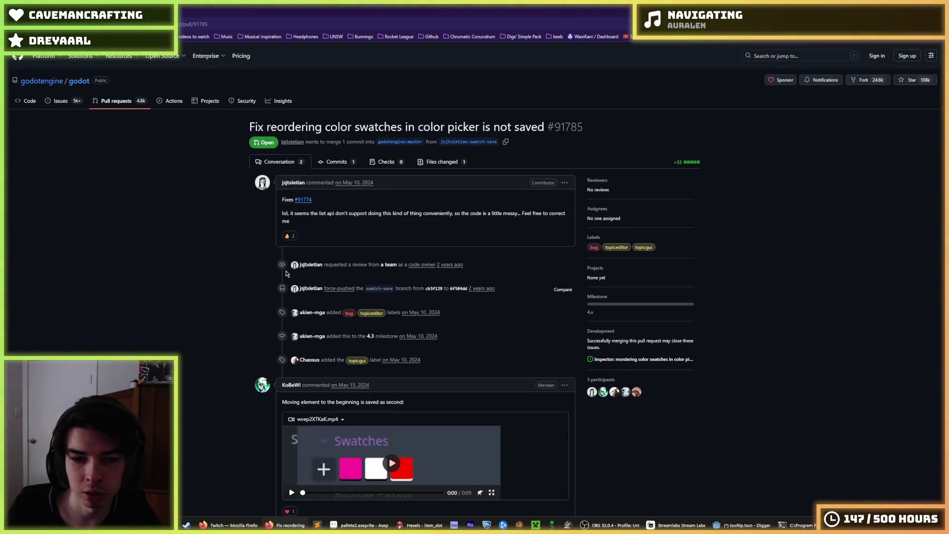
{"action": "scroll", "coordinate": [286, 273], "scroll_direction": "down", "scroll_amount": 5}
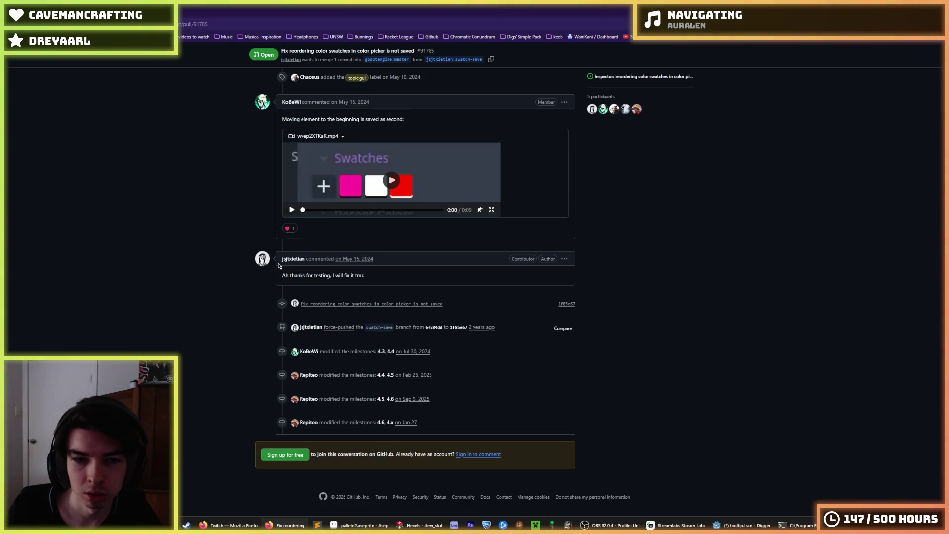
{"action": "scroll", "coordinate": [278, 266], "scroll_direction": "up", "scroll_amount": 5}
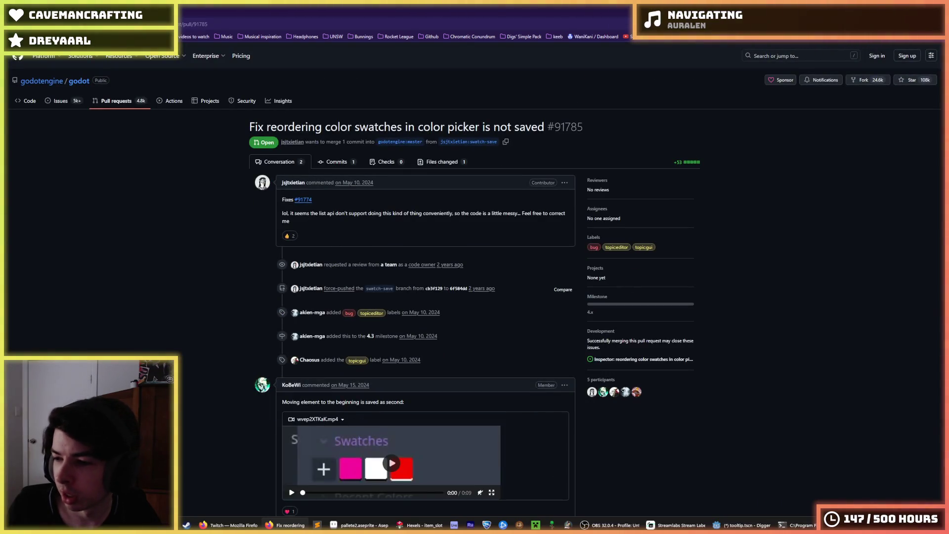
{"action": "key", "text": "alt+Tab"}
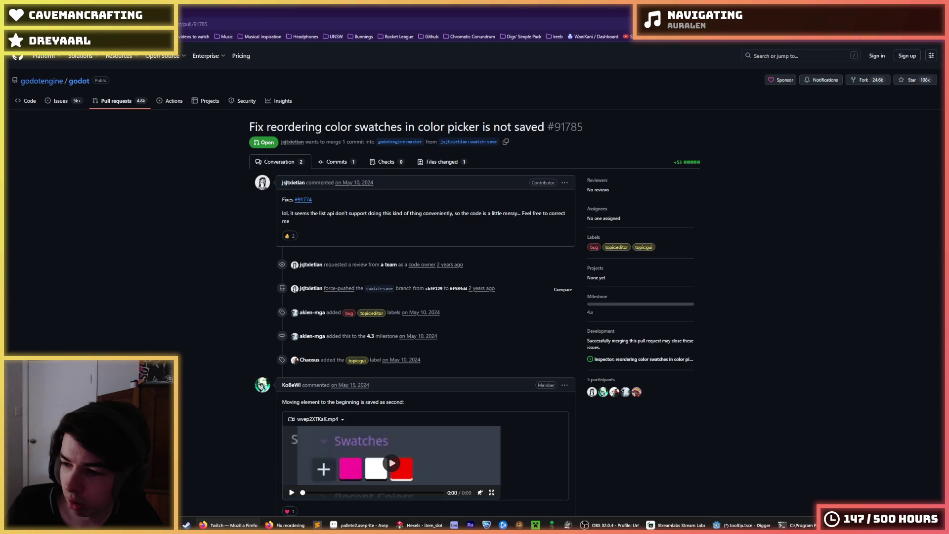
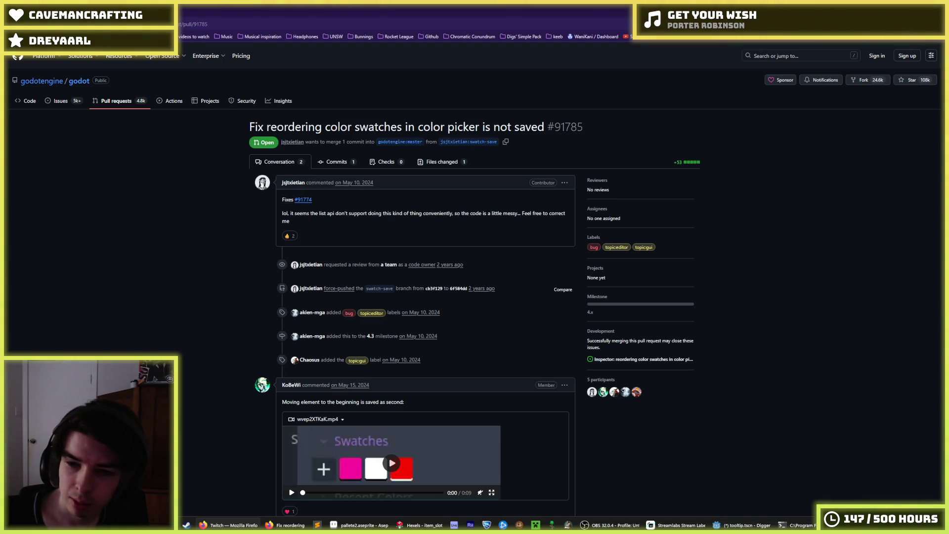
- Read the colour-swatch reordering pull request in Firefox, then return to the Godot editor
{"action": "left_click", "coordinate": [812, 391]}
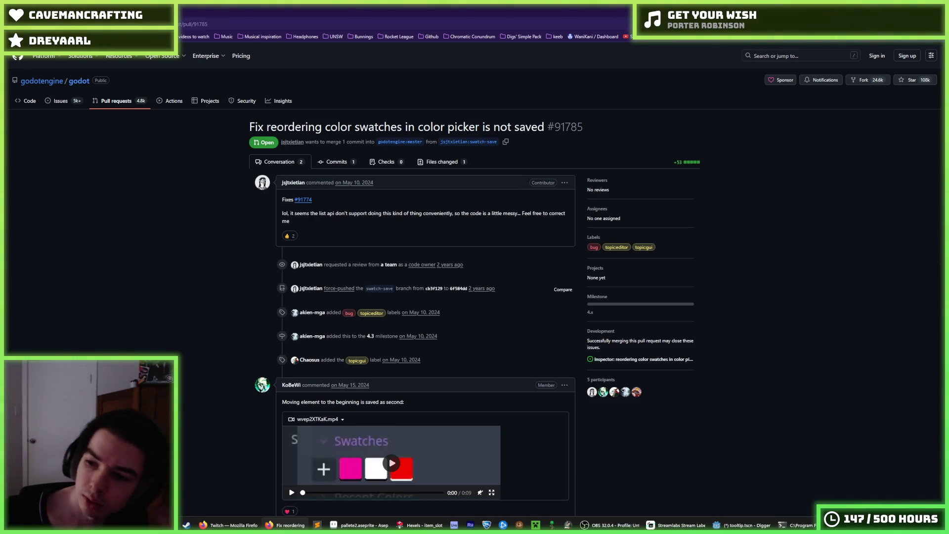
{"action": "key", "text": "alt+Tab"}
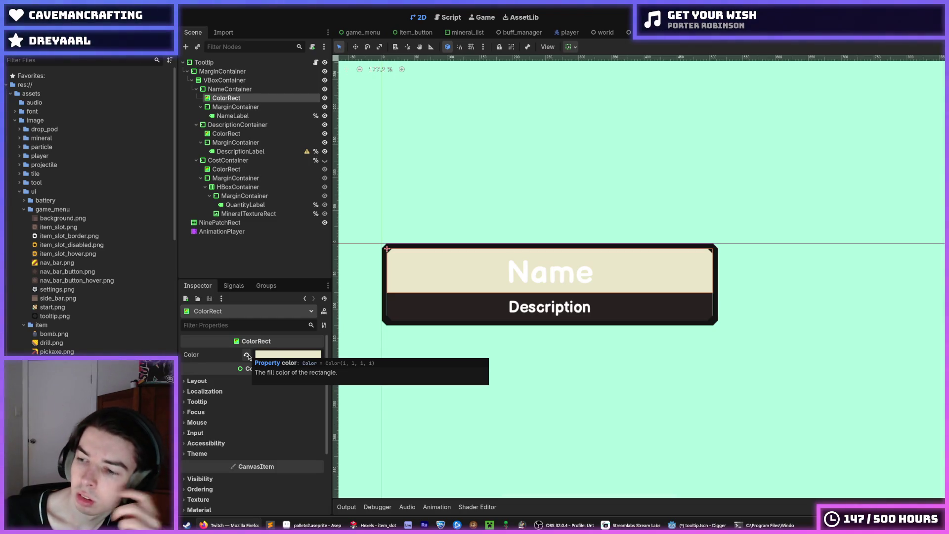
- Revert the NameContainer colour, set it to the dark brown swatch, and run the game with F5
{"action": "left_click", "coordinate": [247, 355]}
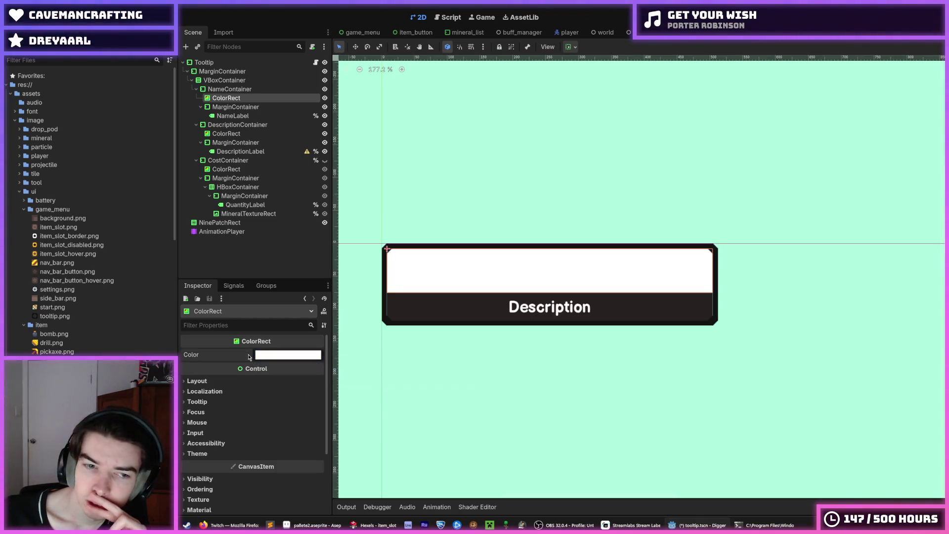
{"action": "left_click", "coordinate": [280, 357]}
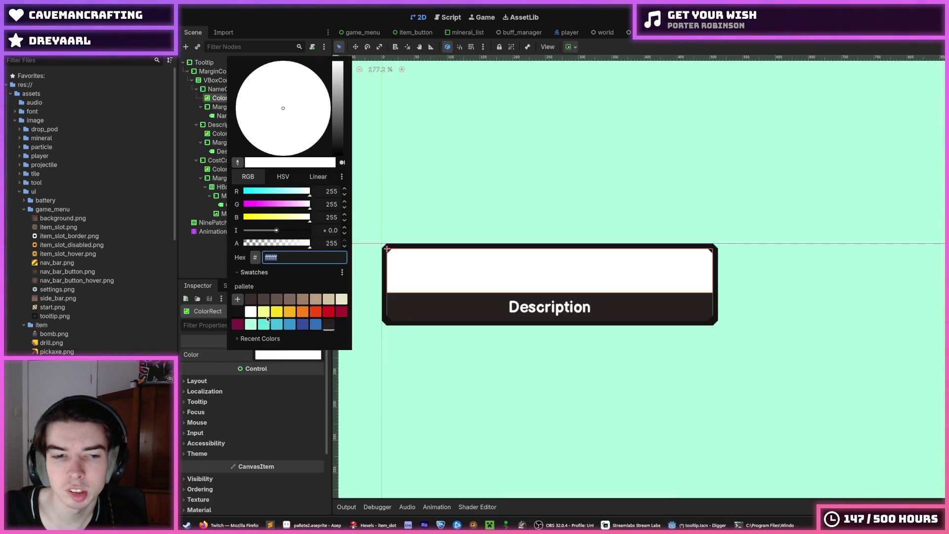
{"action": "left_click", "coordinate": [252, 300]}
{"action": "key", "text": "Escape"}
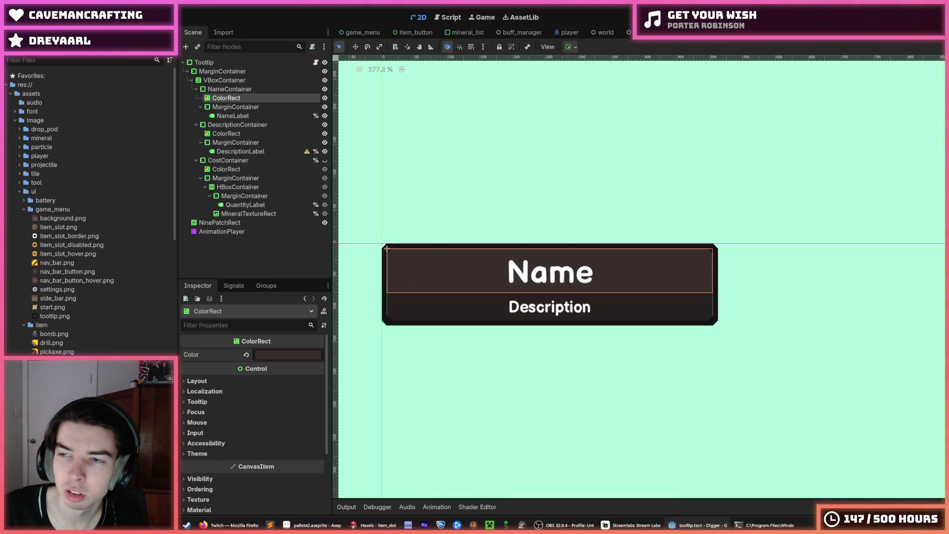
{"action": "key", "text": "F5"}
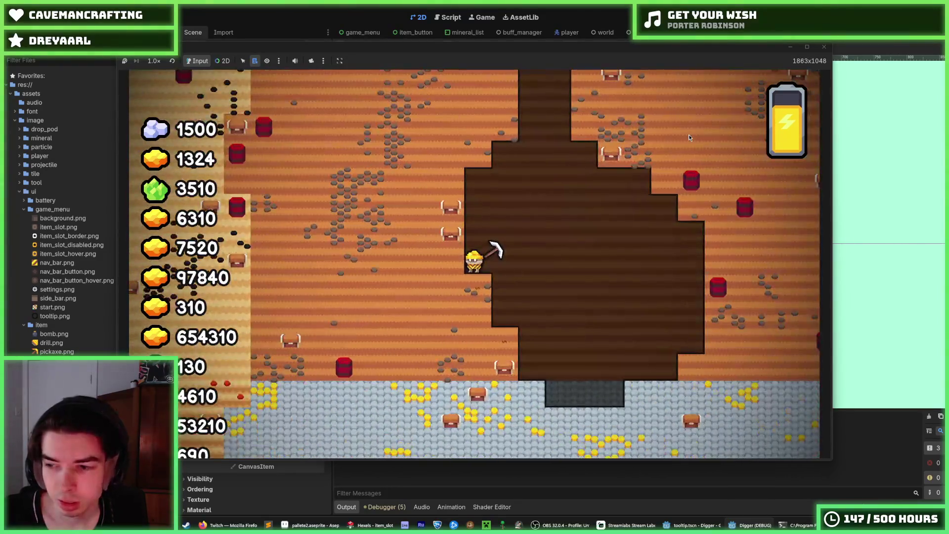
- Fly the miner to the surface, bomb a crater, and tunnel rightward through the dirt
{"action": "key", "text": "w"}
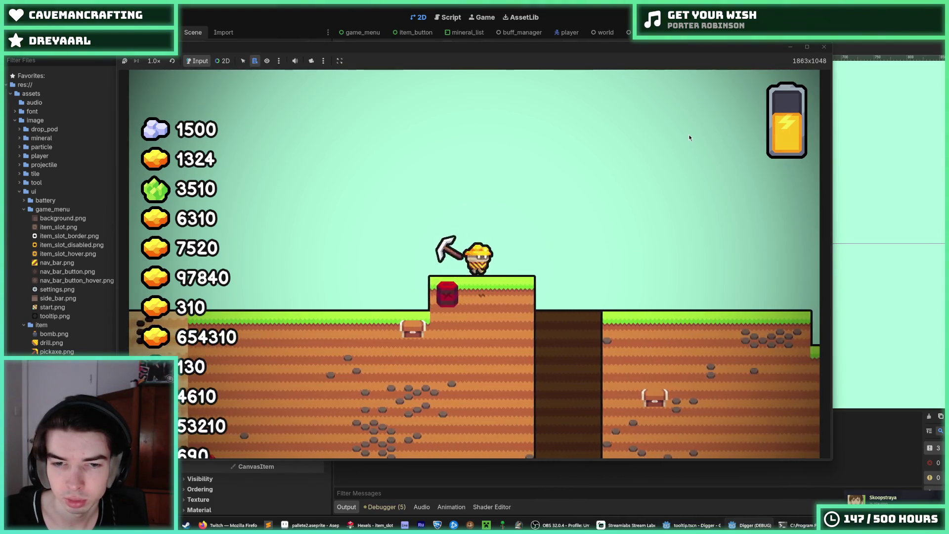
{"action": "key", "text": "s"}
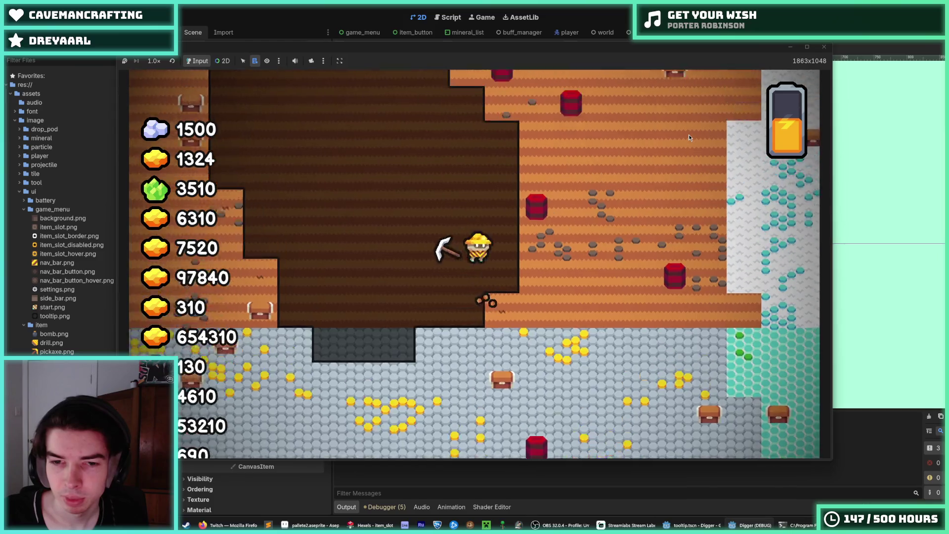
{"action": "key", "text": "w"}
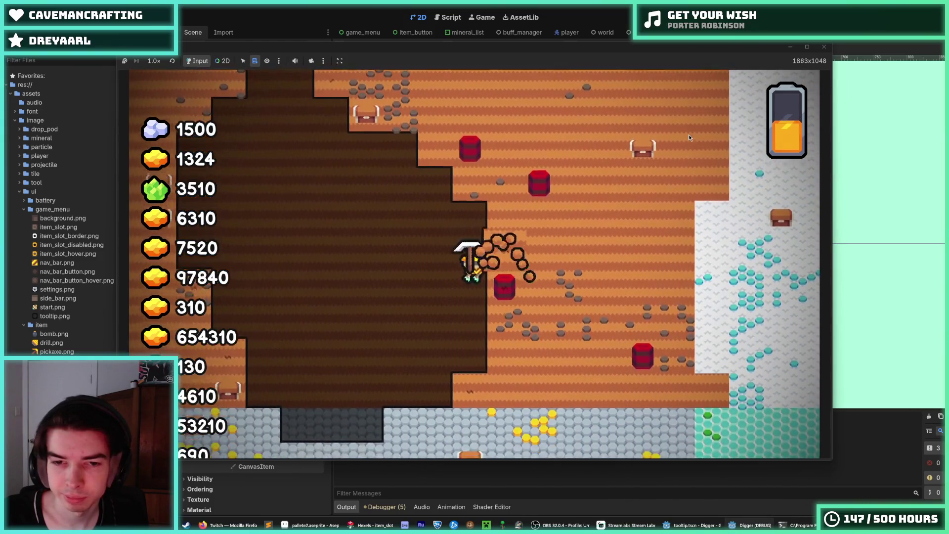
{"action": "key", "text": "d"}
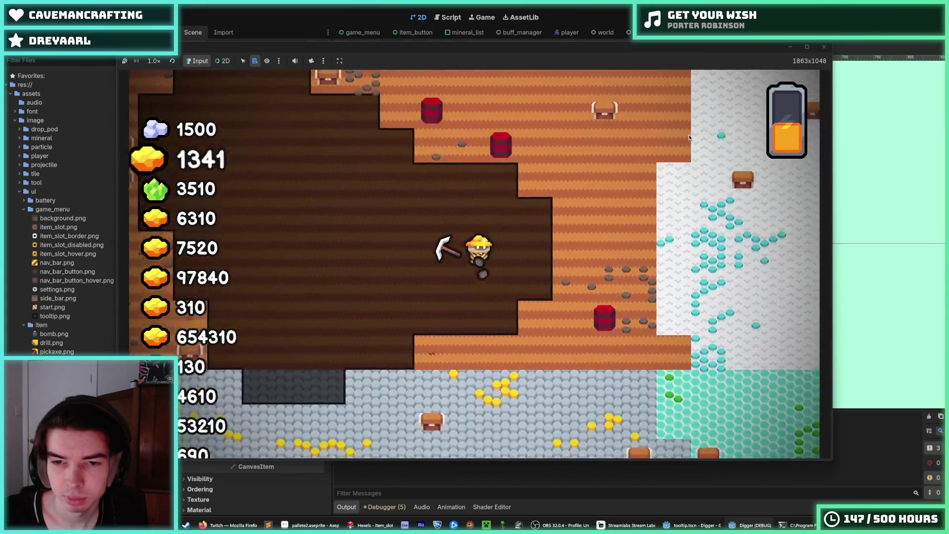
{"action": "key", "text": "d"}
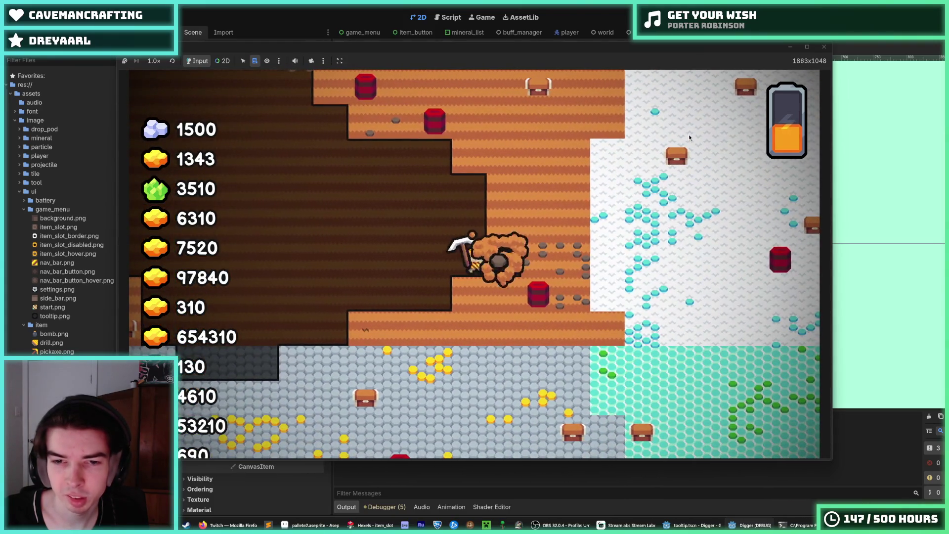
{"action": "key", "text": "d"}
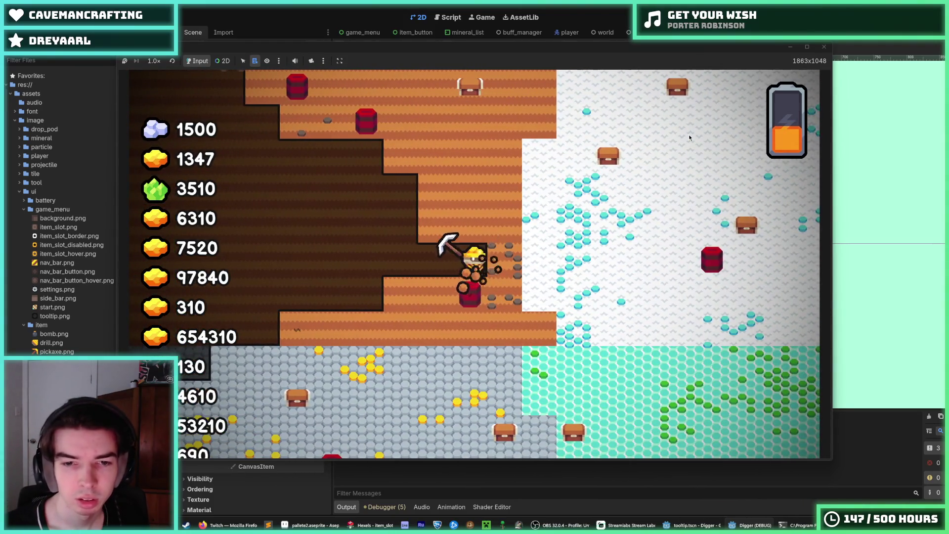
{"action": "key", "text": "a"}
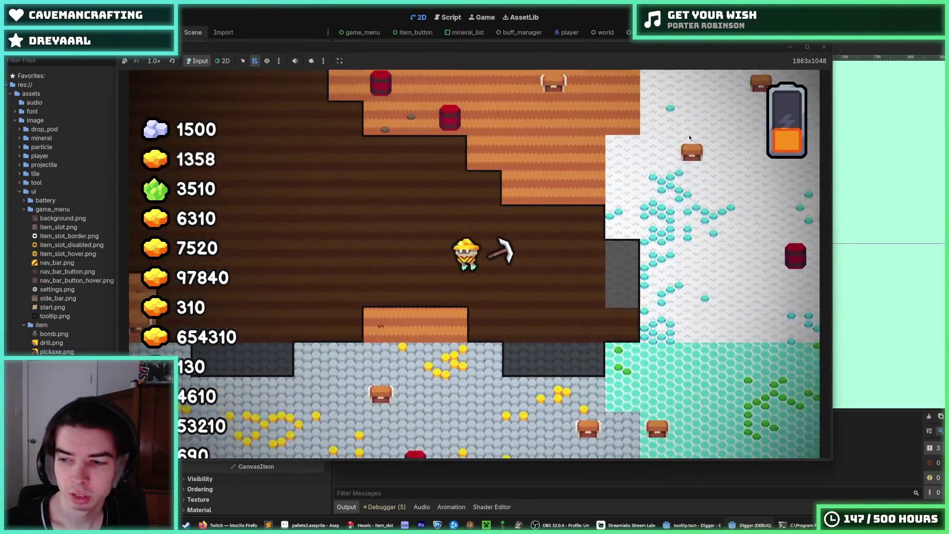
- Head back down, dig right toward the snow area, blast open the cave, and collect the Pickaxe
{"action": "key", "text": "w"}
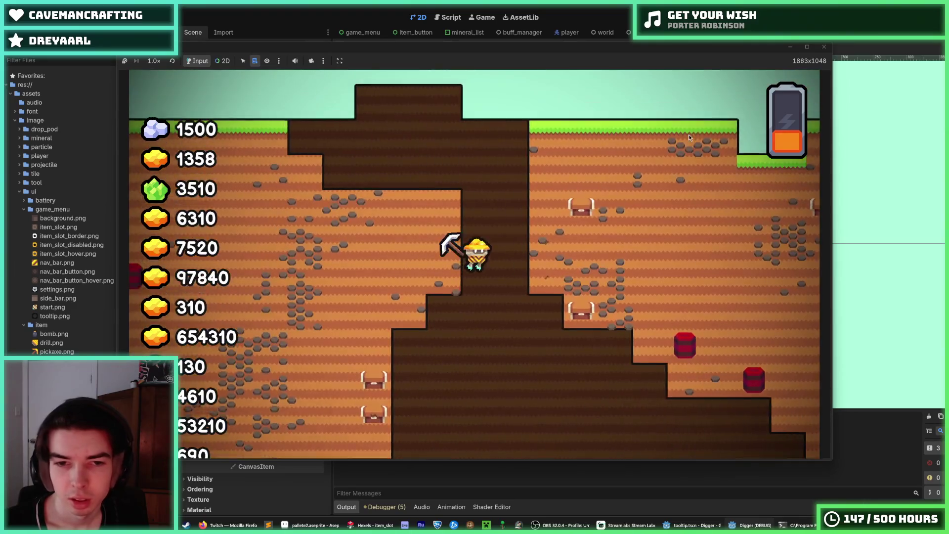
{"action": "key", "text": "s"}
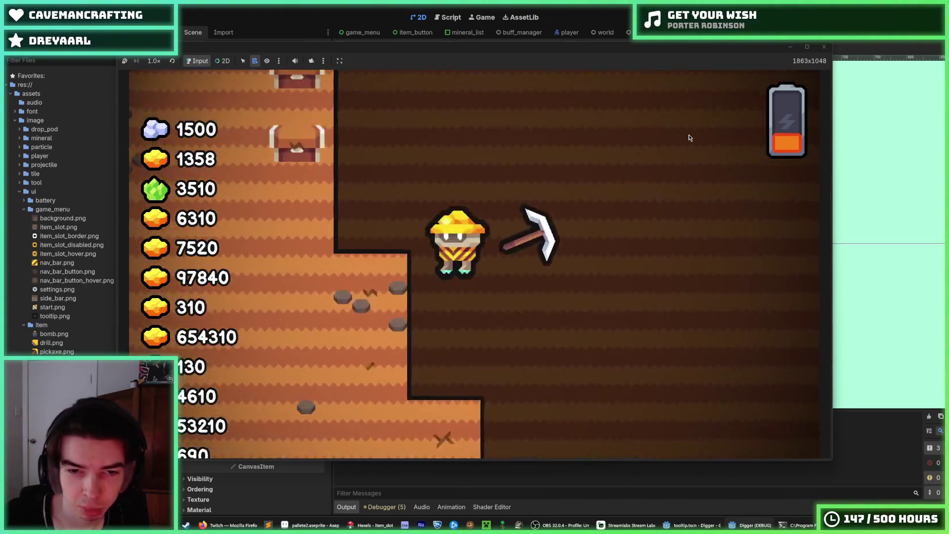
{"action": "key", "text": "a"}
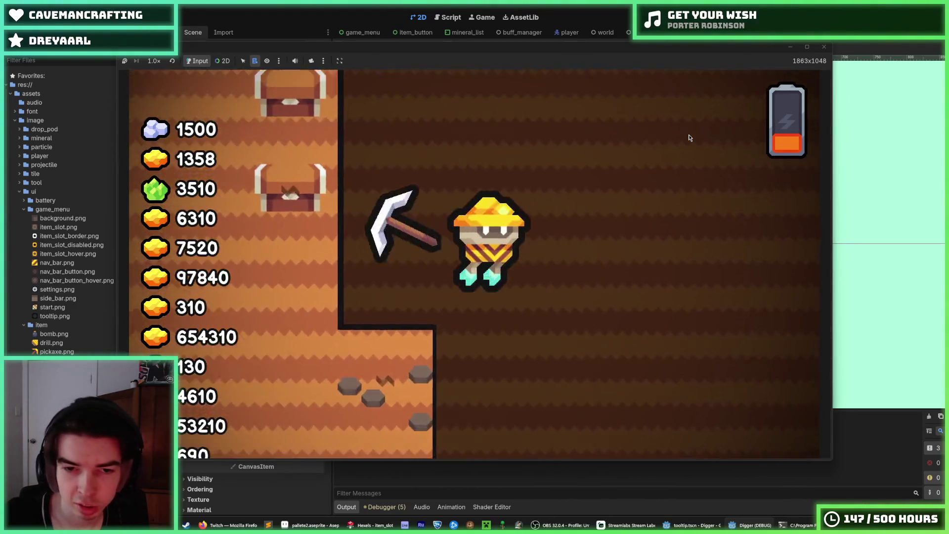
{"action": "key", "text": "d"}
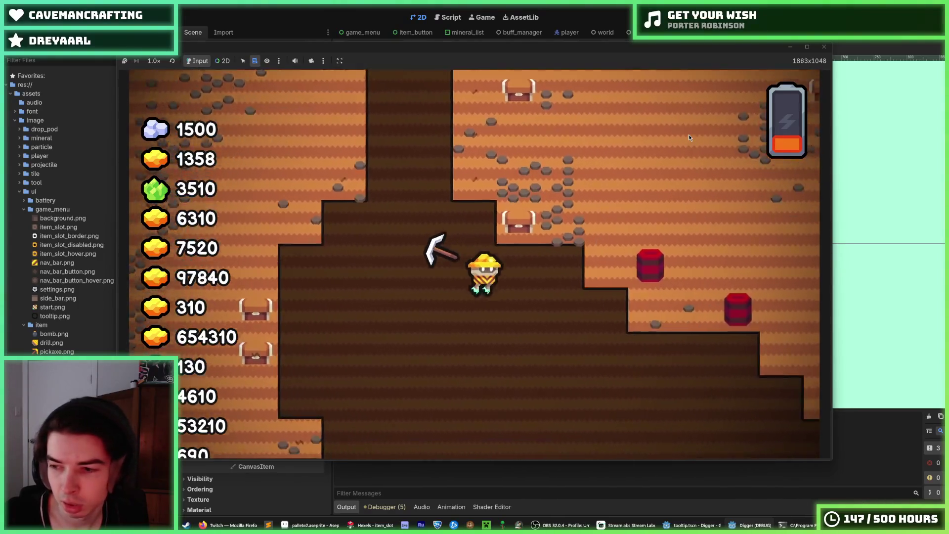
{"action": "key", "text": "d"}
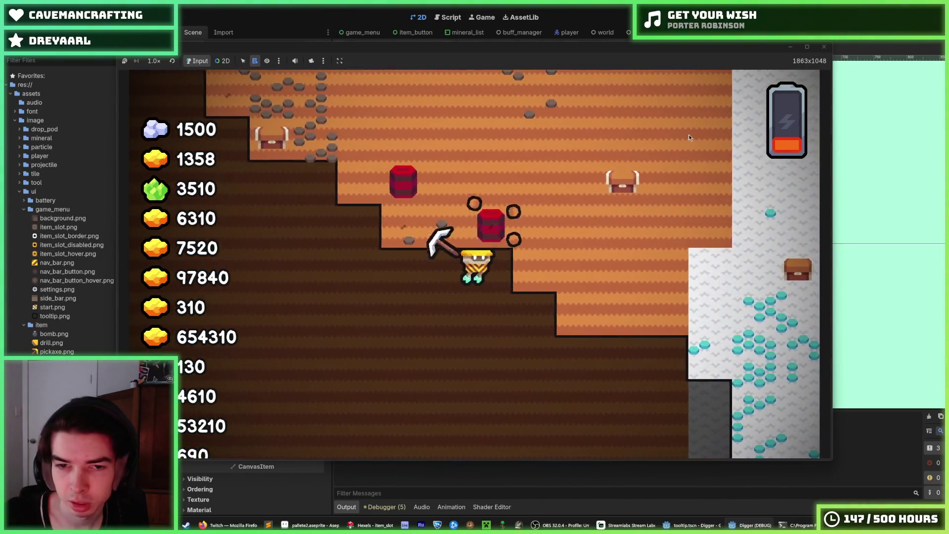
{"action": "key", "text": "space"}
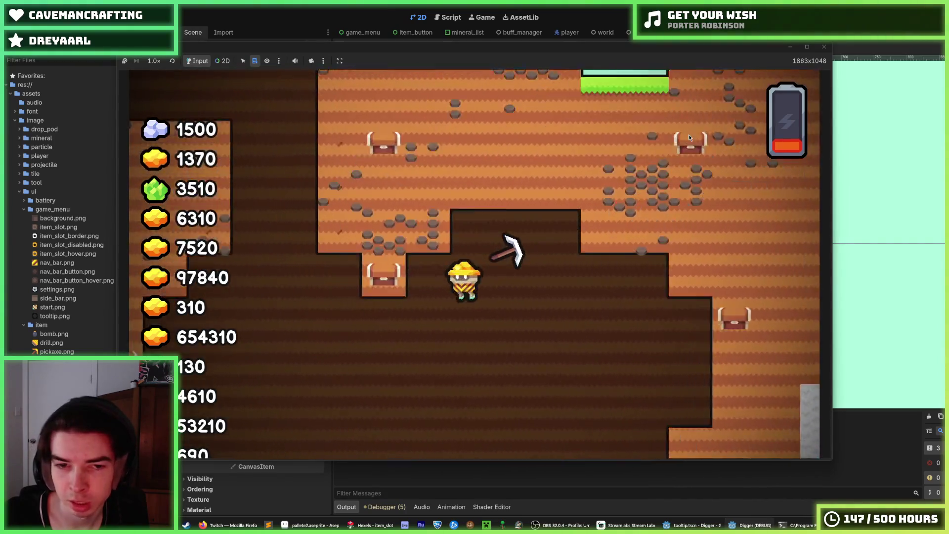
{"action": "key", "text": "w"}
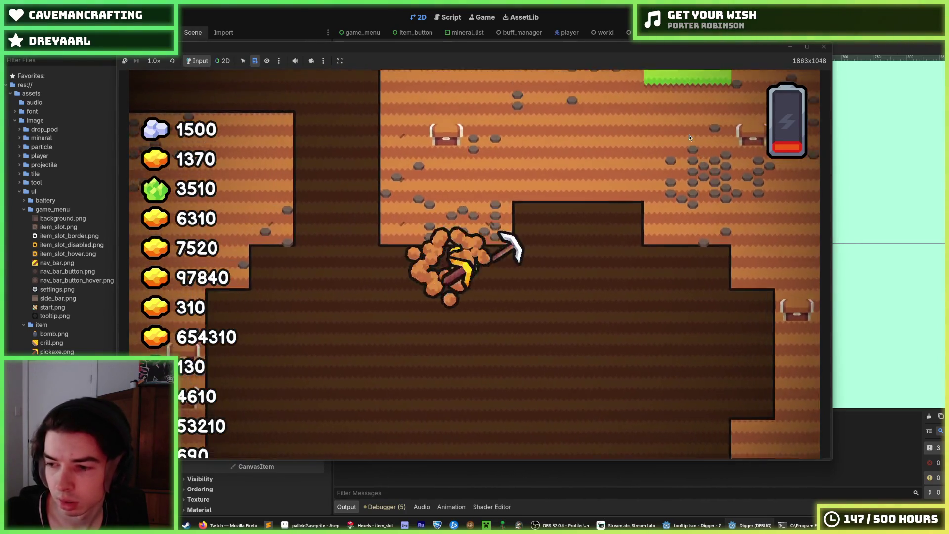
{"action": "key", "text": "a"}
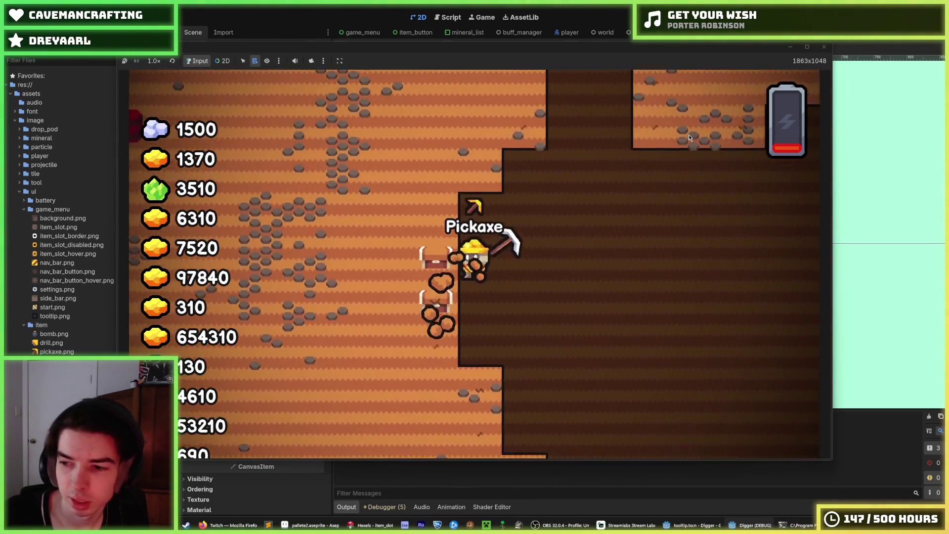
{"action": "key", "text": "w"}
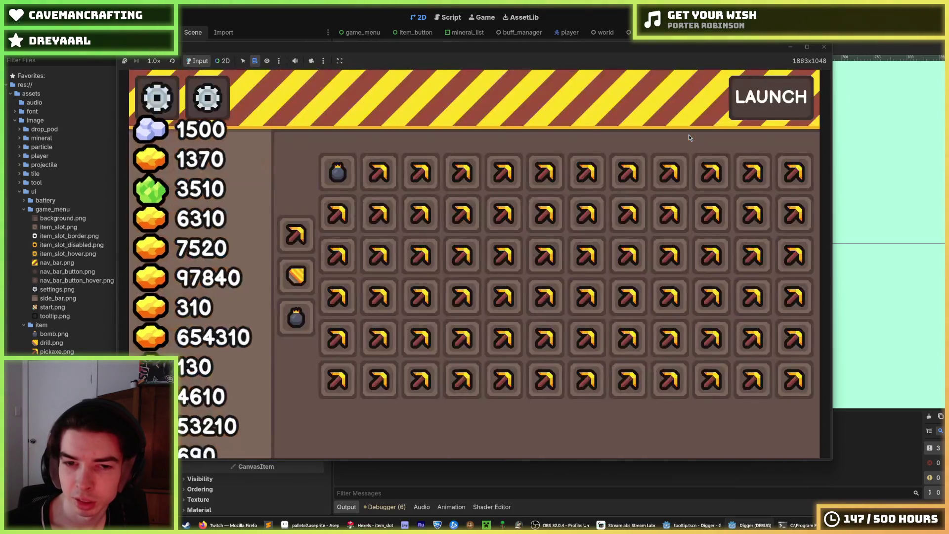
- Launch the drop pod, dig shafts and tunnels, and switch the miner's tool to the drill
{"action": "left_click", "coordinate": [780, 110]}
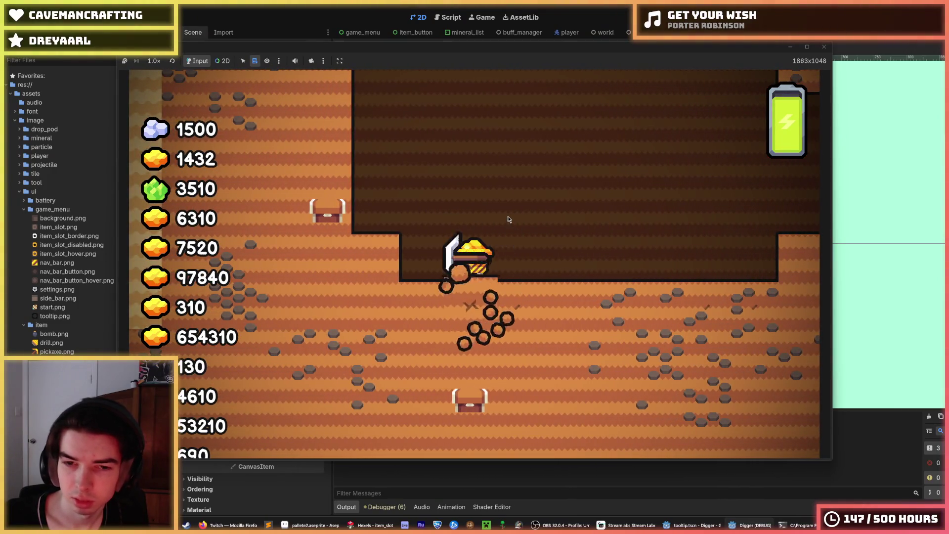
{"action": "key", "text": "s"}
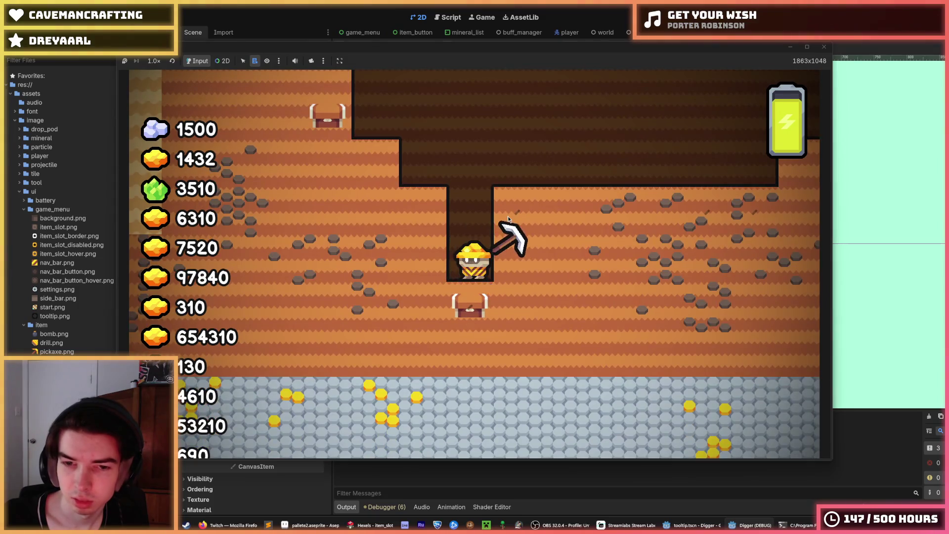
{"action": "key", "text": "a"}
{"action": "key", "text": "d"}
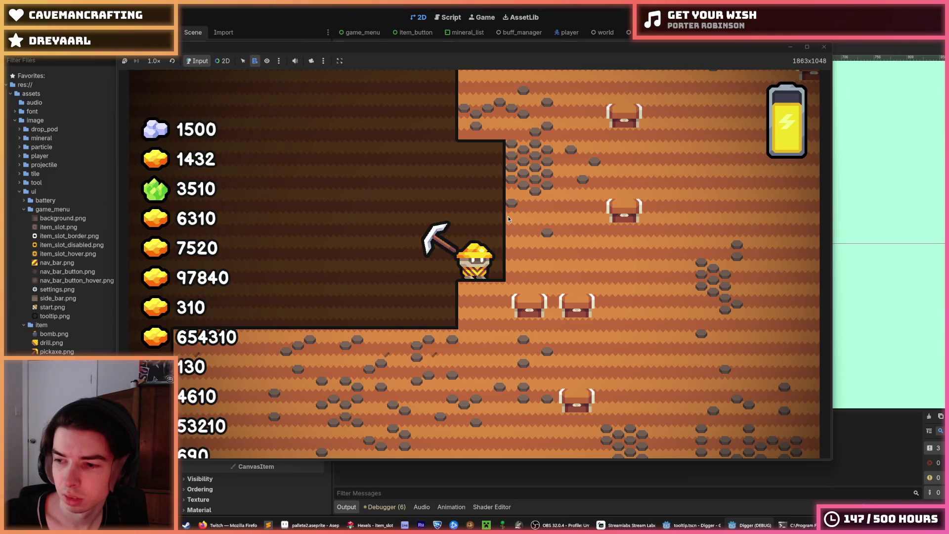
{"action": "key", "text": "a"}
{"action": "key", "text": "d"}
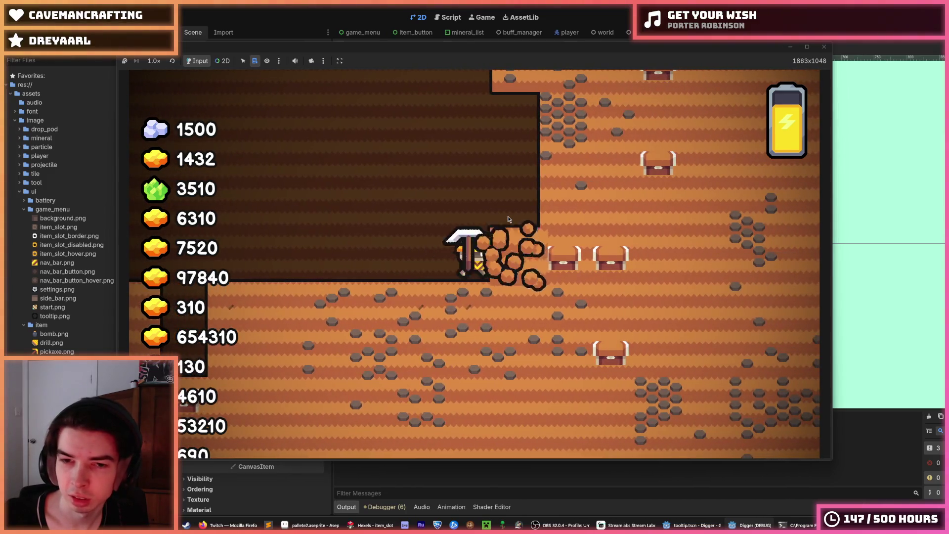
{"action": "key", "text": "d"}
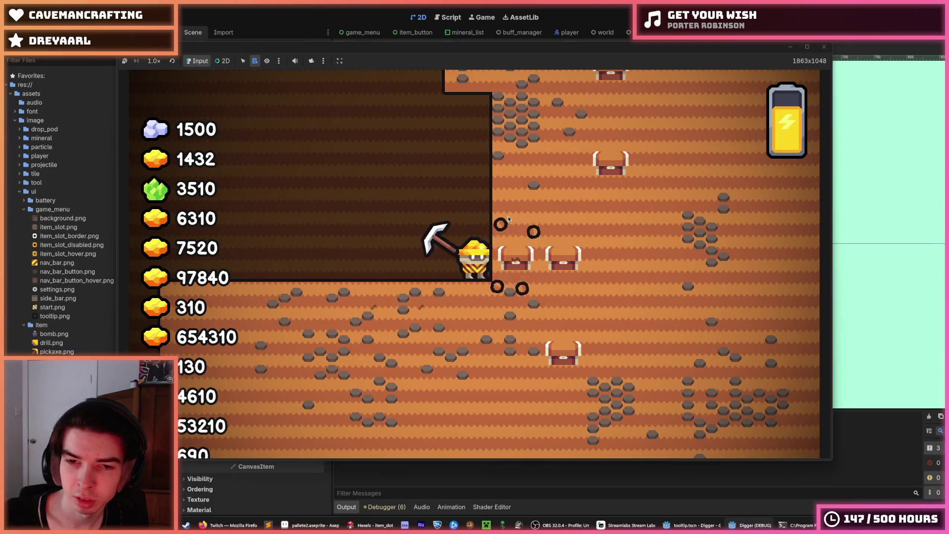
{"action": "key", "text": "2"}
{"action": "key", "text": "a"}
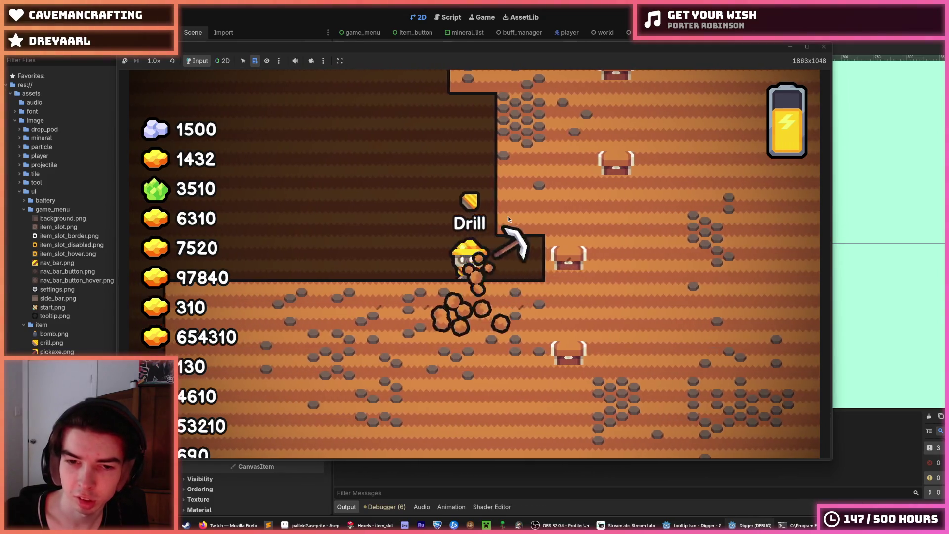
{"action": "key", "text": "s"}
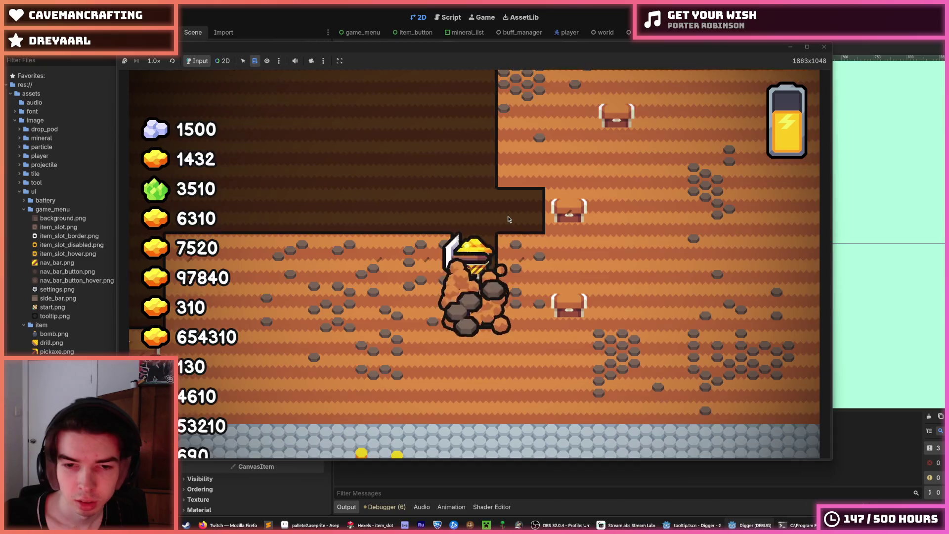
{"action": "key", "text": "s"}
{"action": "key", "text": "w"}
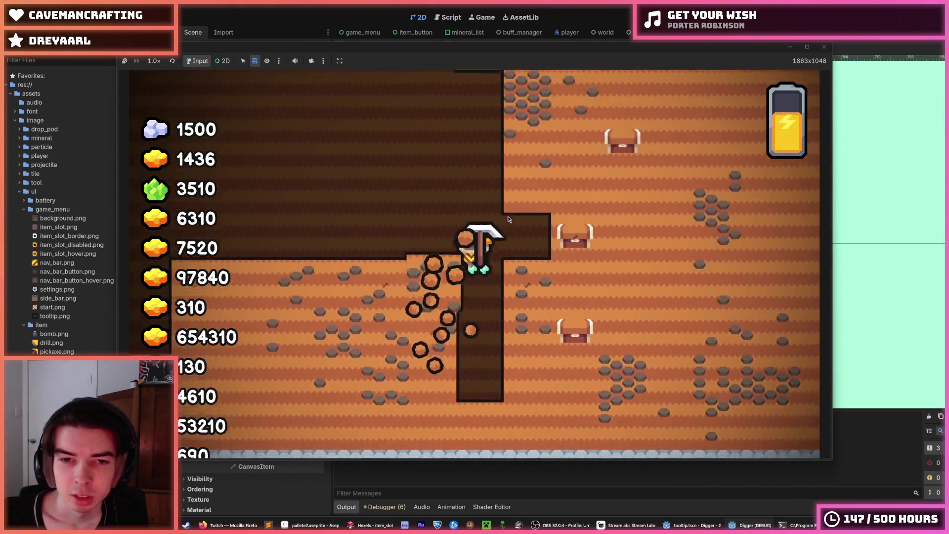
{"action": "key", "text": "d"}
- Dig a deeper shaft with side tunnels, climbing back up and digging into the right wall
{"action": "key", "text": "s"}
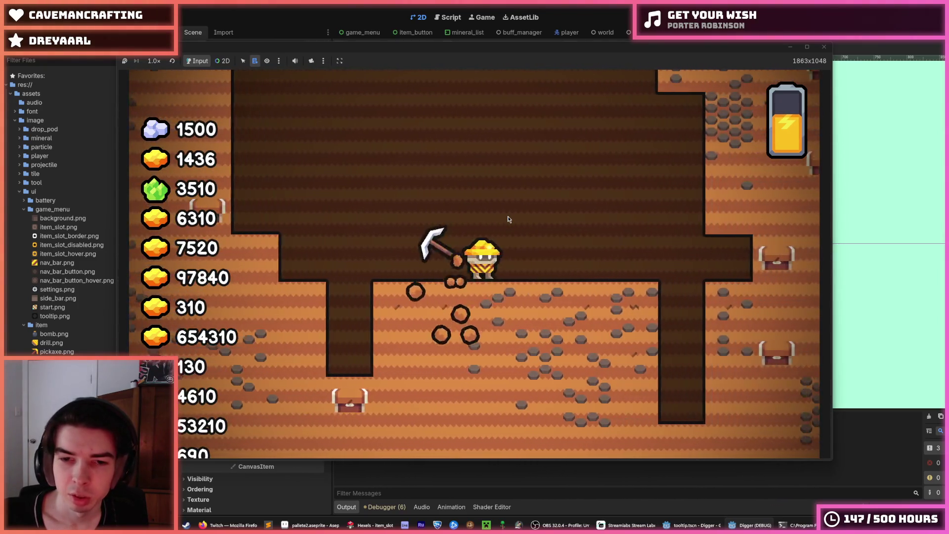
{"action": "key", "text": "s"}
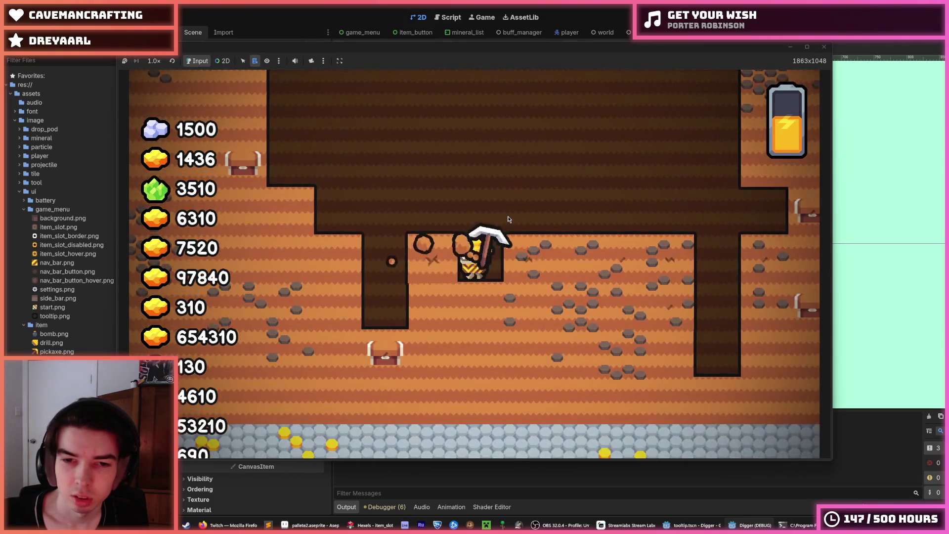
{"action": "key", "text": "s"}
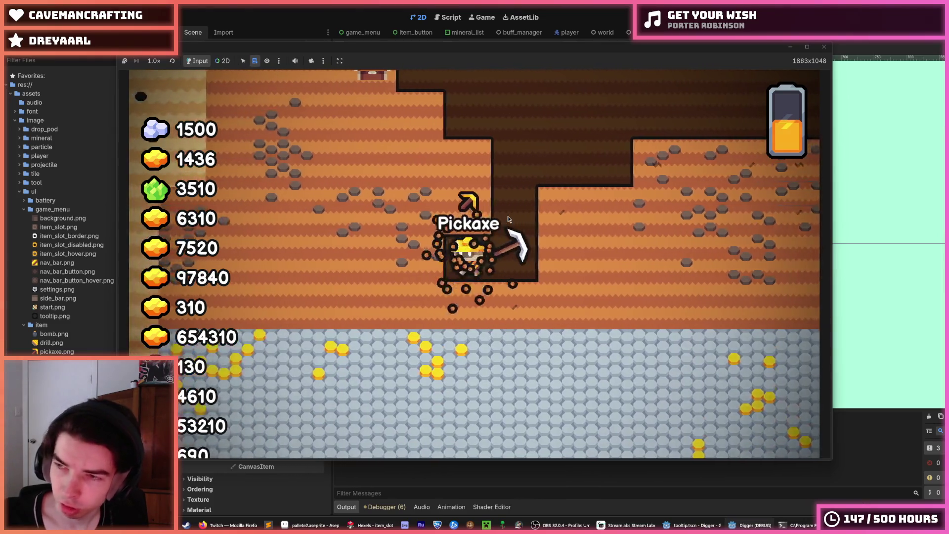
{"action": "key", "text": "a"}
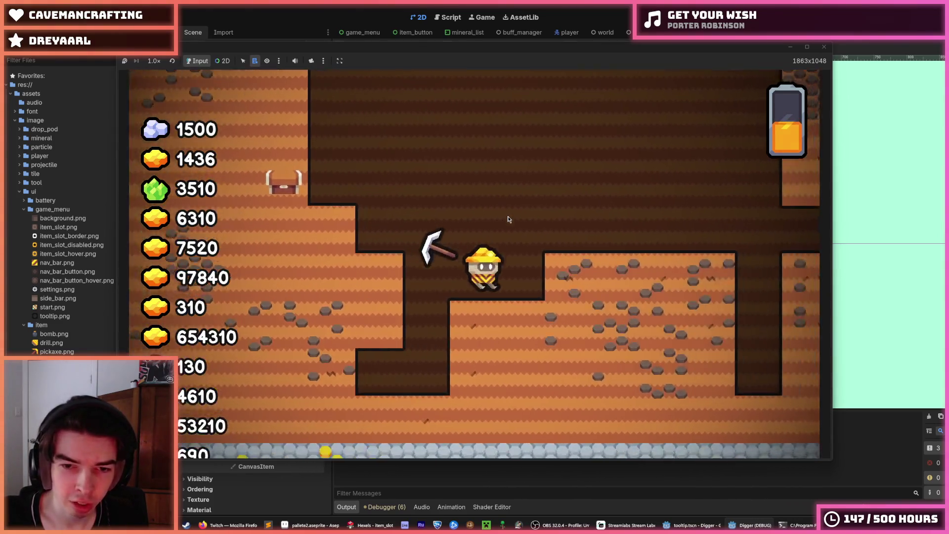
{"action": "key", "text": "d"}
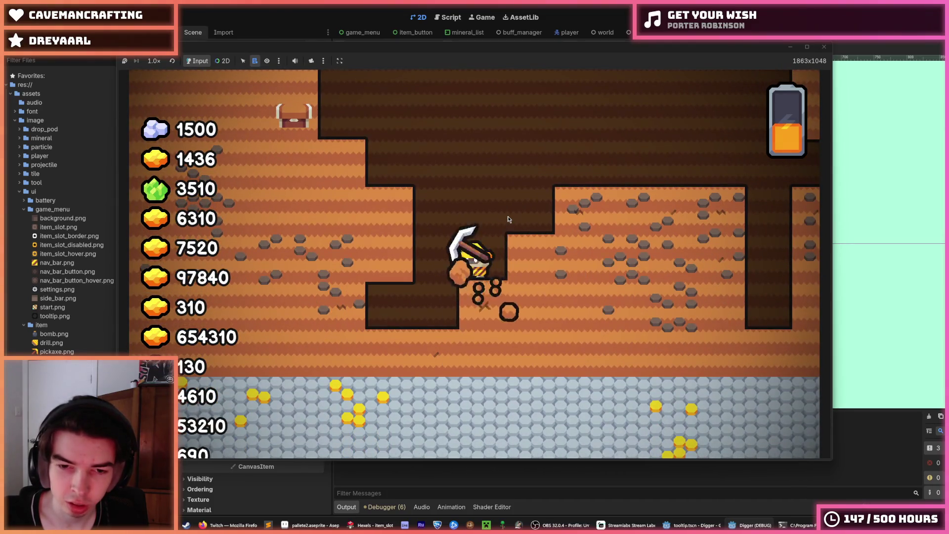
{"action": "key", "text": "s"}
{"action": "key", "text": "s"}
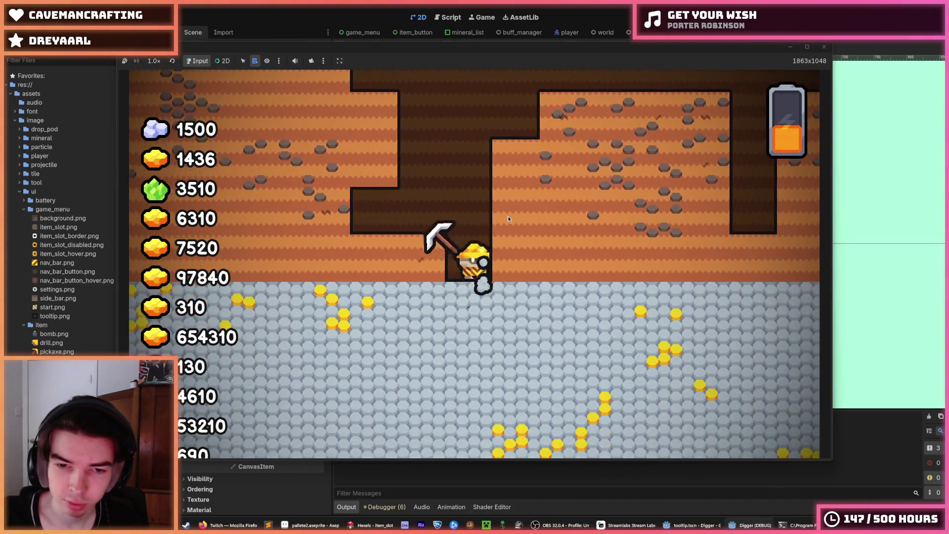
{"action": "key", "text": "a"}
{"action": "key", "text": "w"}
{"action": "key", "text": "w"}
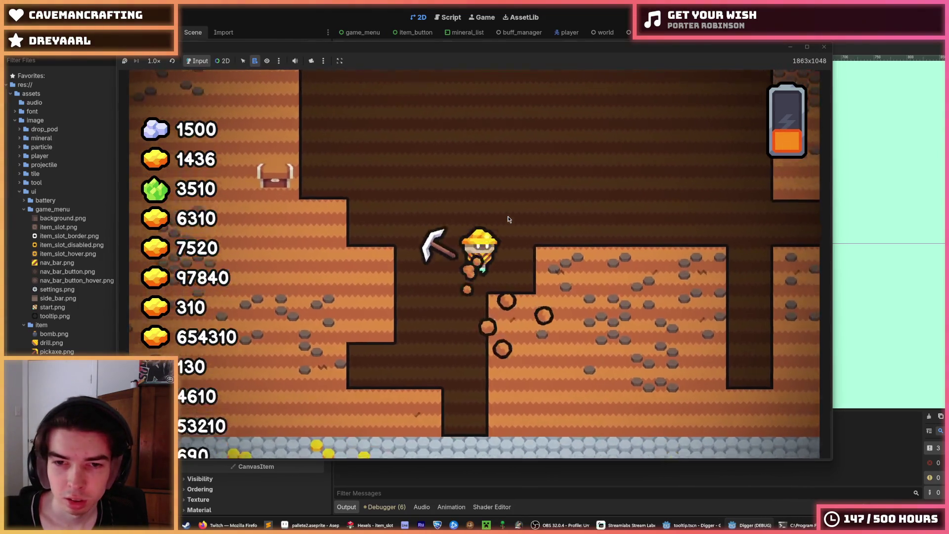
{"action": "key", "text": "d"}
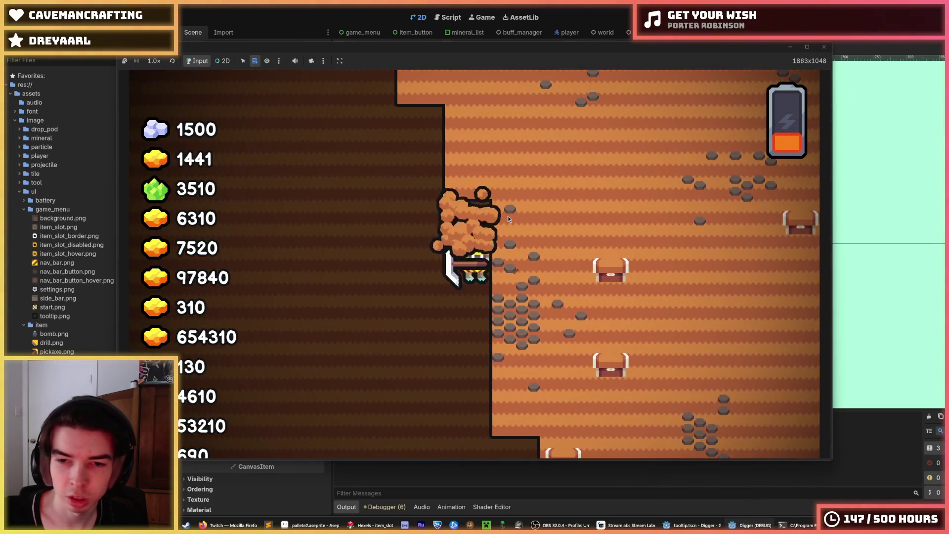
{"action": "key", "text": "a"}
{"action": "key", "text": "w"}
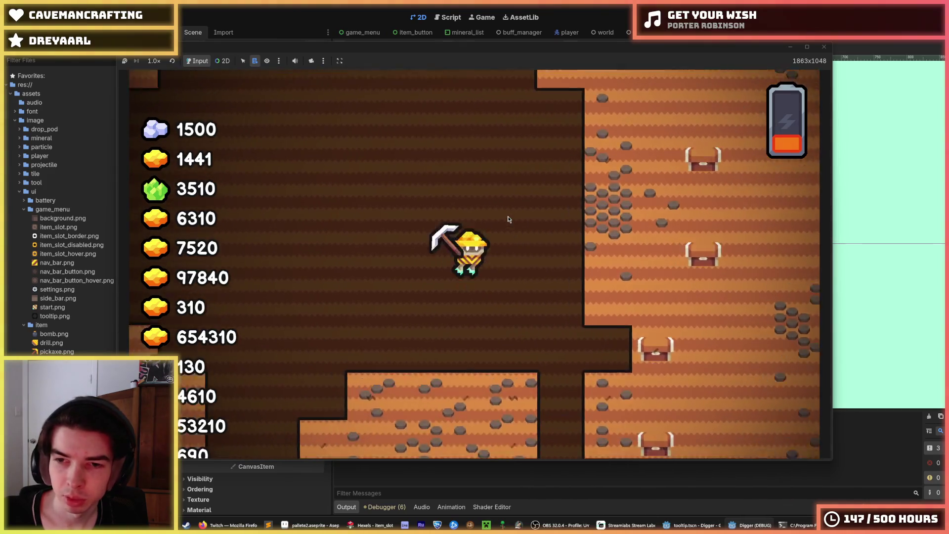
{"action": "key", "text": "d"}
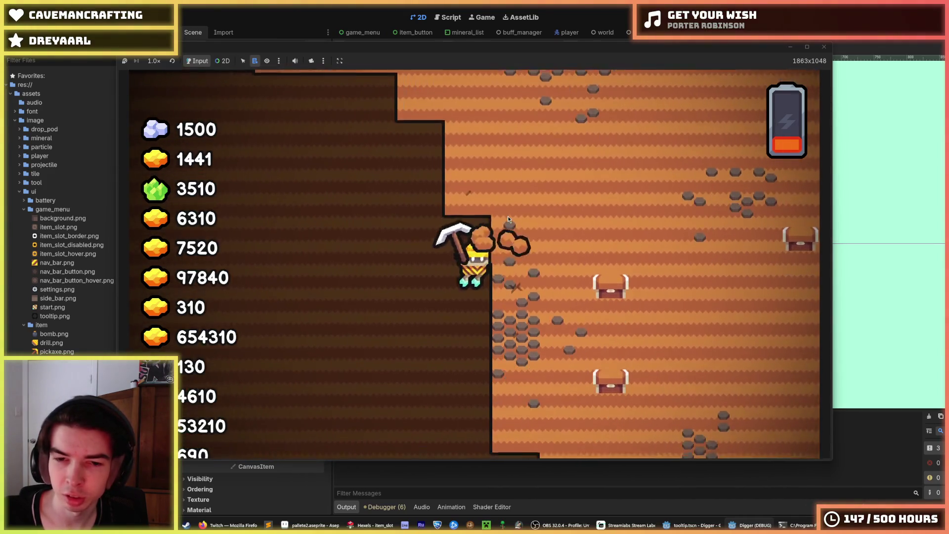
{"action": "key", "text": "d"}
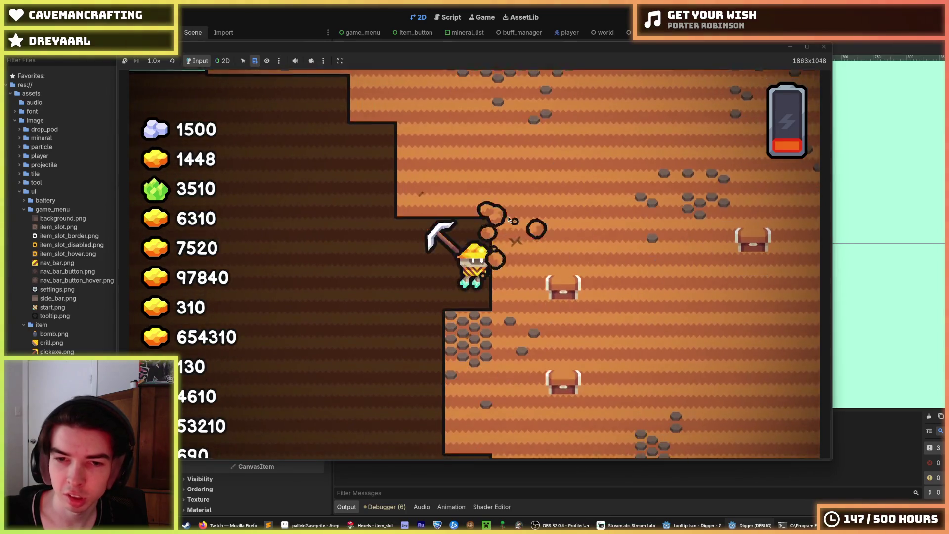
{"action": "key", "text": "a"}
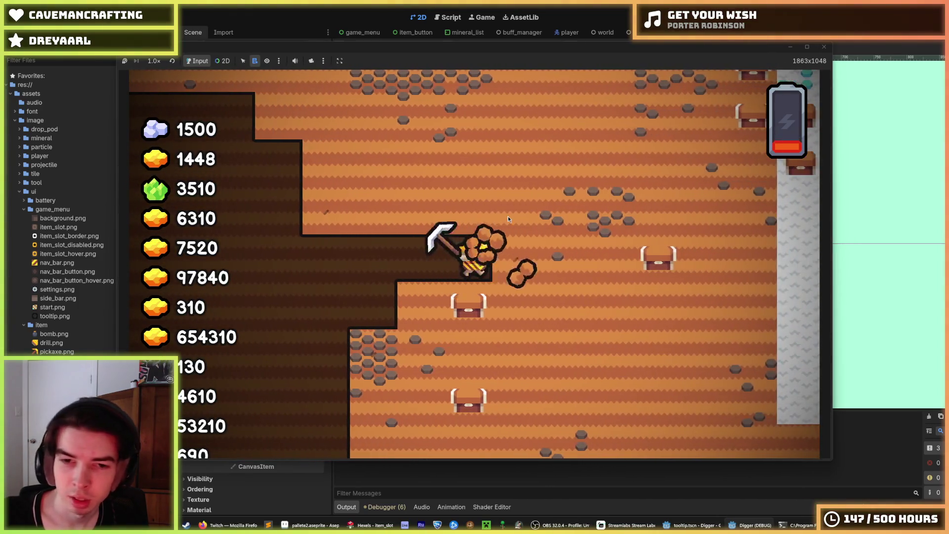
{"action": "key", "text": "d"}
- Dig down to the stone layer, start the next run from the shop, then stop the game with F8
{"action": "key", "text": "s"}
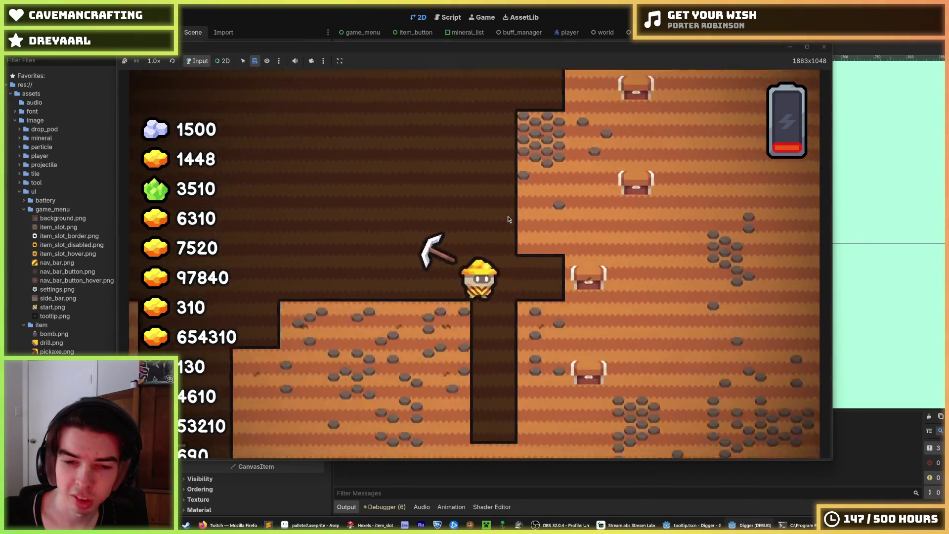
{"action": "key", "text": "s"}
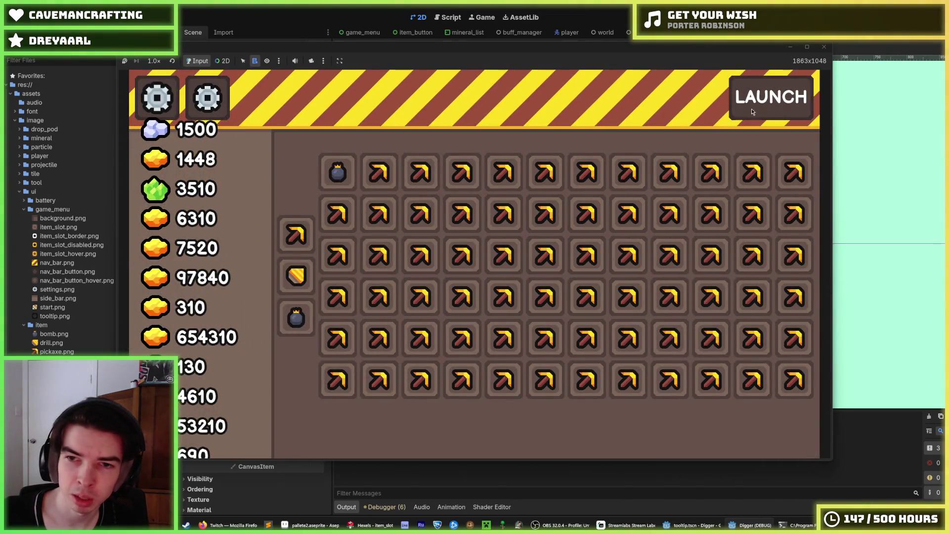
{"action": "left_click", "coordinate": [752, 108]}
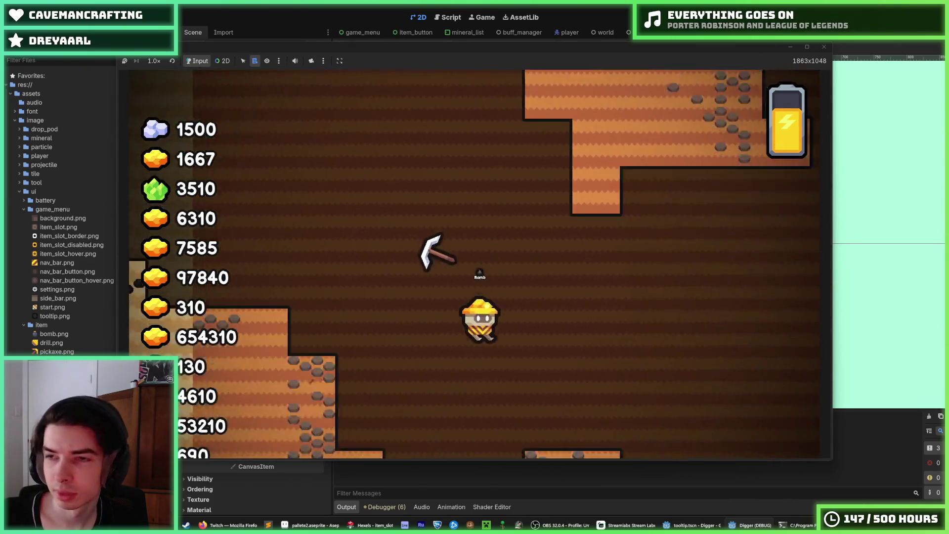
{"action": "key", "text": "F8"}
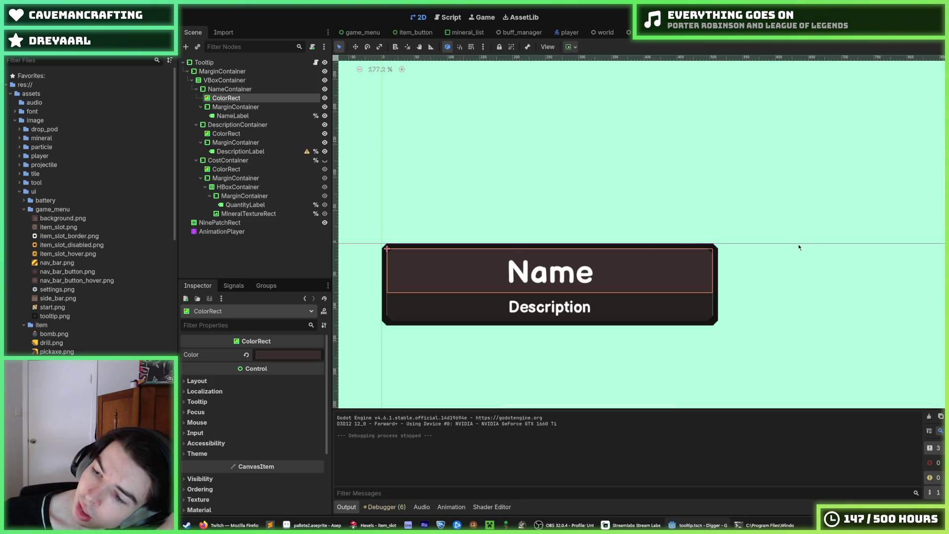
{"action": "left_click", "coordinate": [769, 268]}
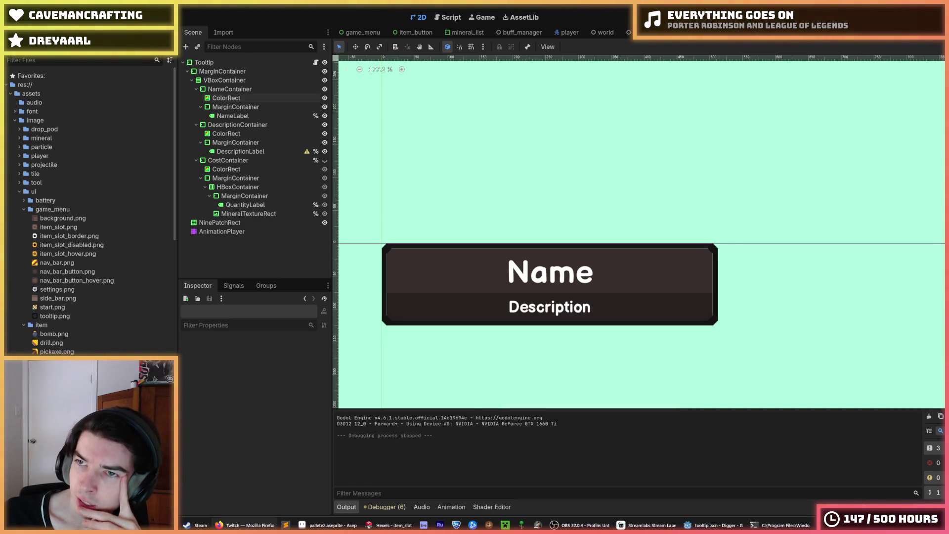
{"action": "left_click", "coordinate": [604, 440]}
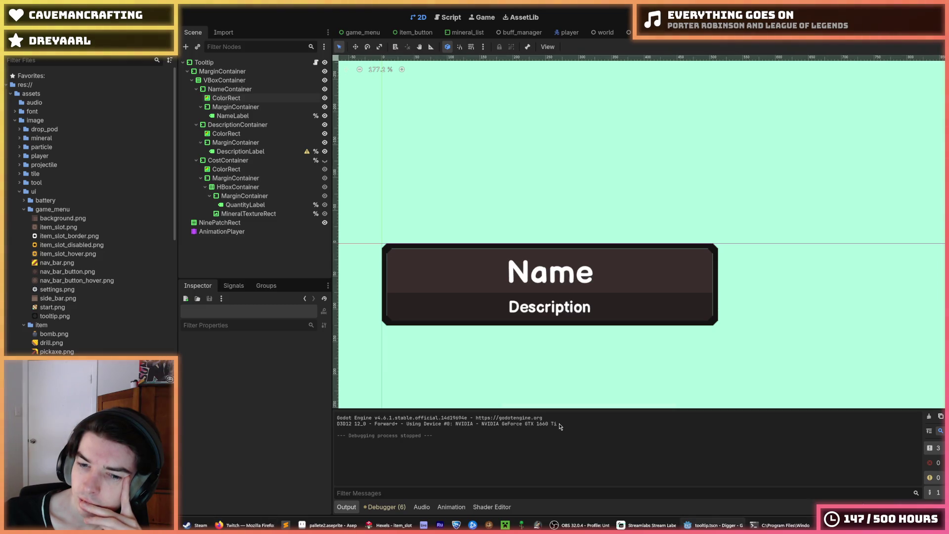
{"action": "left_click_drag", "start_coordinate": [453, 430], "coordinate": [339, 418]}
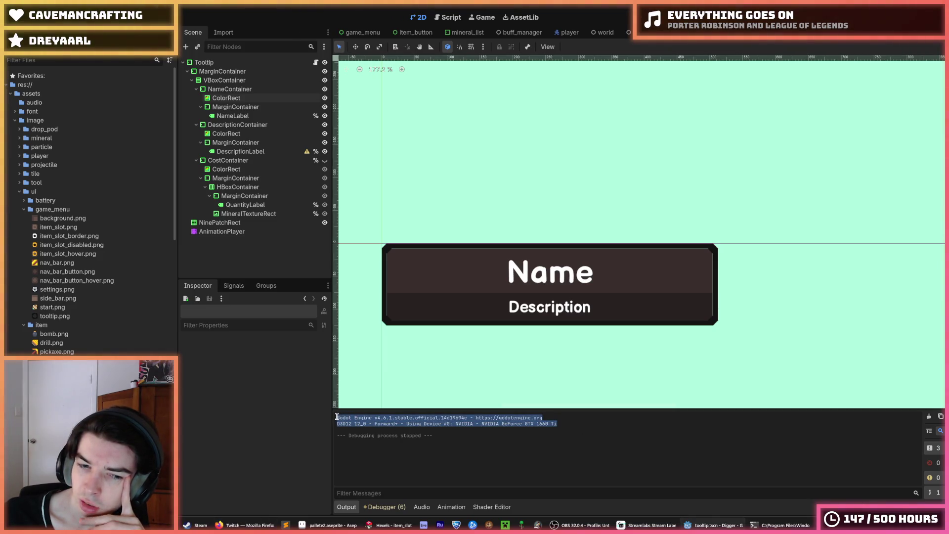
{"action": "left_click", "coordinate": [337, 418]}
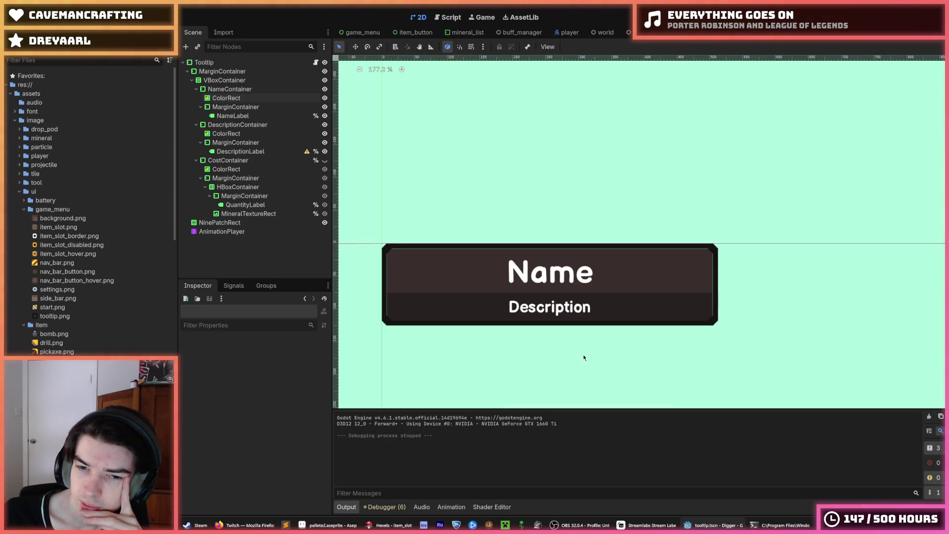
{"action": "left_click_drag", "start_coordinate": [562, 426], "coordinate": [338, 418]}
- Bring the Godot editor forward and select the ColorRect under DescriptionContainer
{"action": "left_click", "coordinate": [345, 446]}
{"action": "mouse_move", "coordinate": [327, 525]}
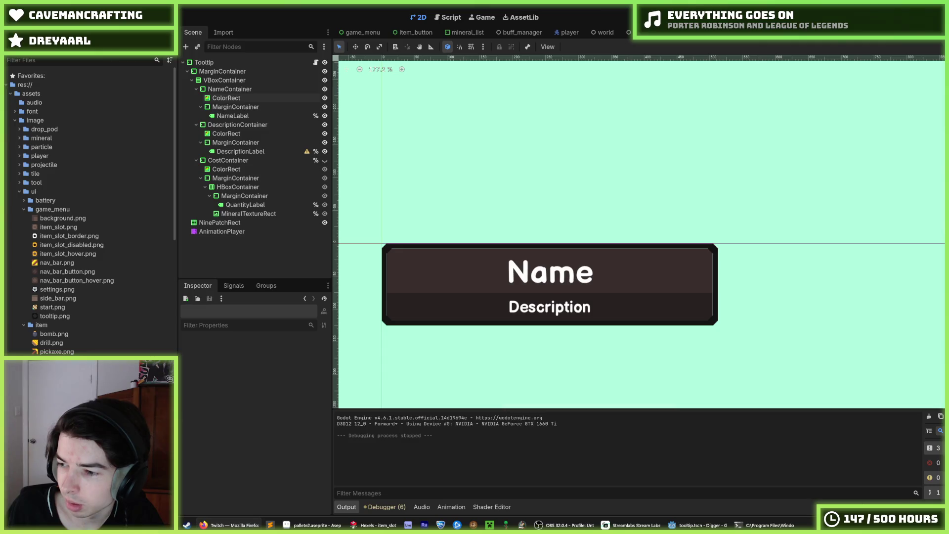
{"action": "left_click", "coordinate": [720, 470]}
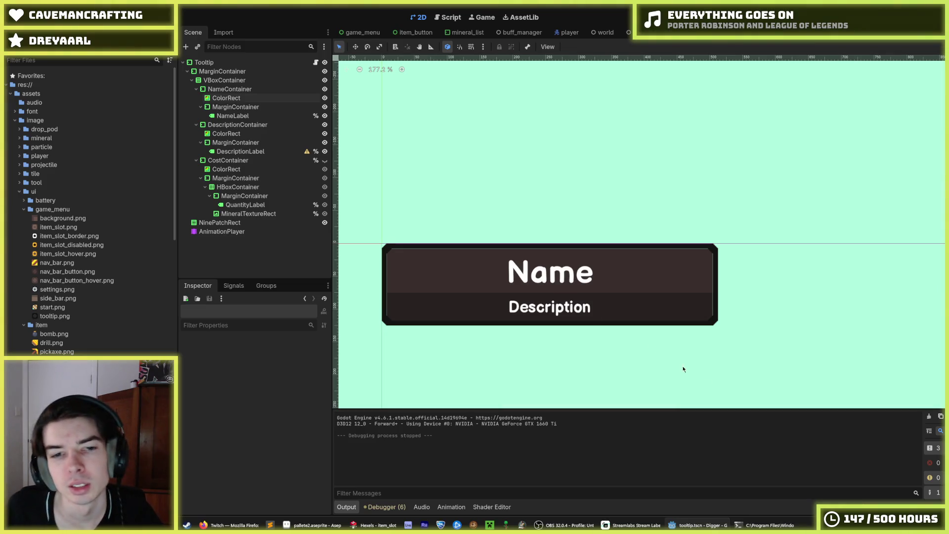
{"action": "left_click", "coordinate": [242, 135]}
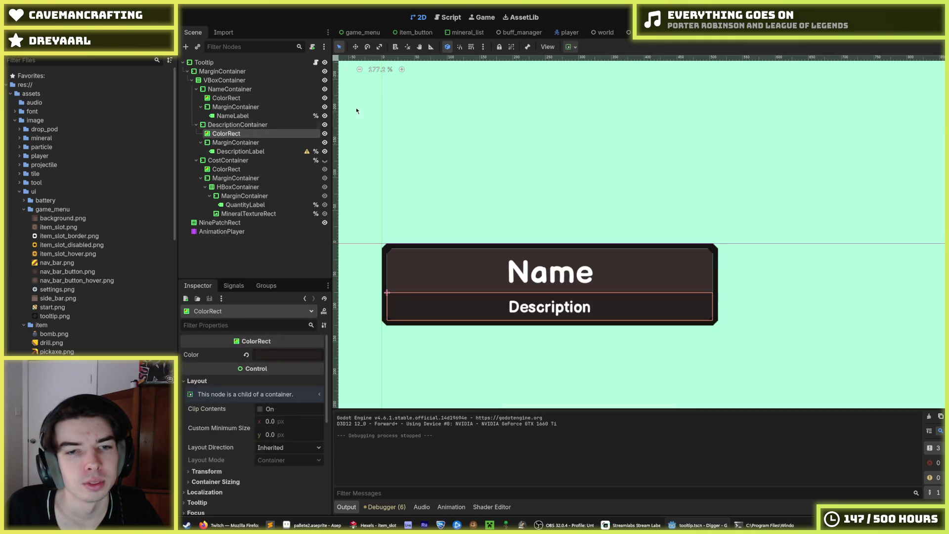
- Open the tooltip scene's script and go to the set_tooltip_name line
{"action": "left_click", "coordinate": [448, 18]}
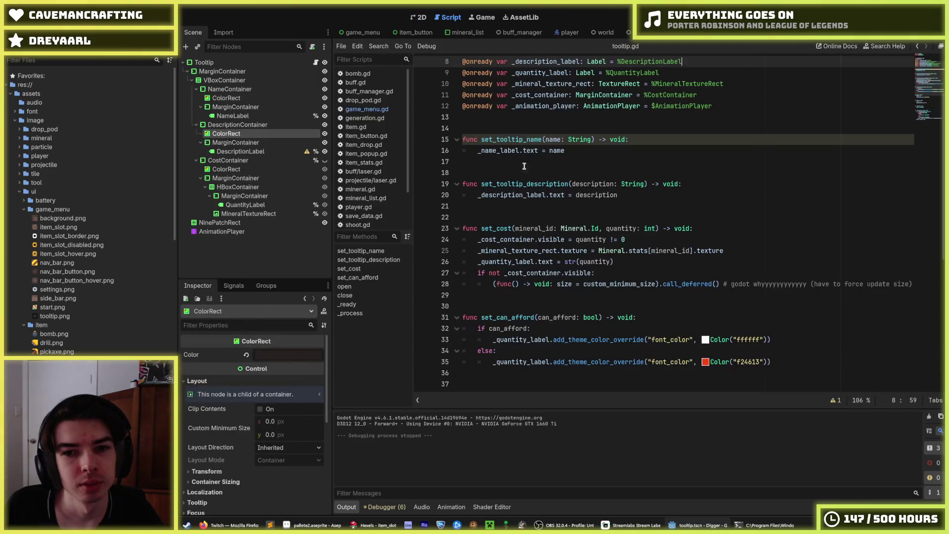
{"action": "left_click", "coordinate": [553, 151]}
{"action": "scroll", "coordinate": [374, 198], "scroll_direction": "down", "scroll_amount": 3}
- Browse the scripts tool.gd, tile_manager.gd, shoot.gd, drop_pod.gd, game_menu.gd, buff_manager.gd, buff.gd and bomb.gd
{"action": "left_click", "coordinate": [369, 206]}
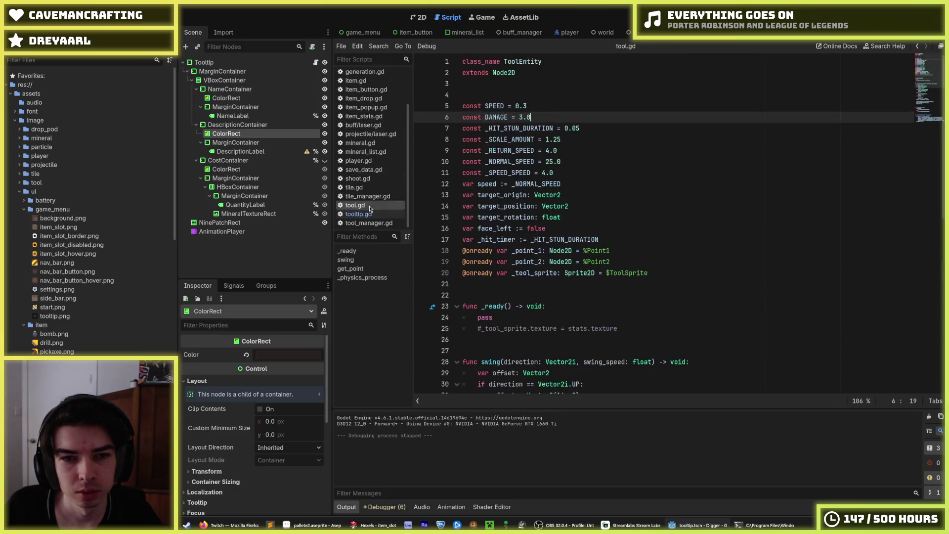
{"action": "left_click", "coordinate": [371, 196]}
{"action": "left_click", "coordinate": [373, 180]}
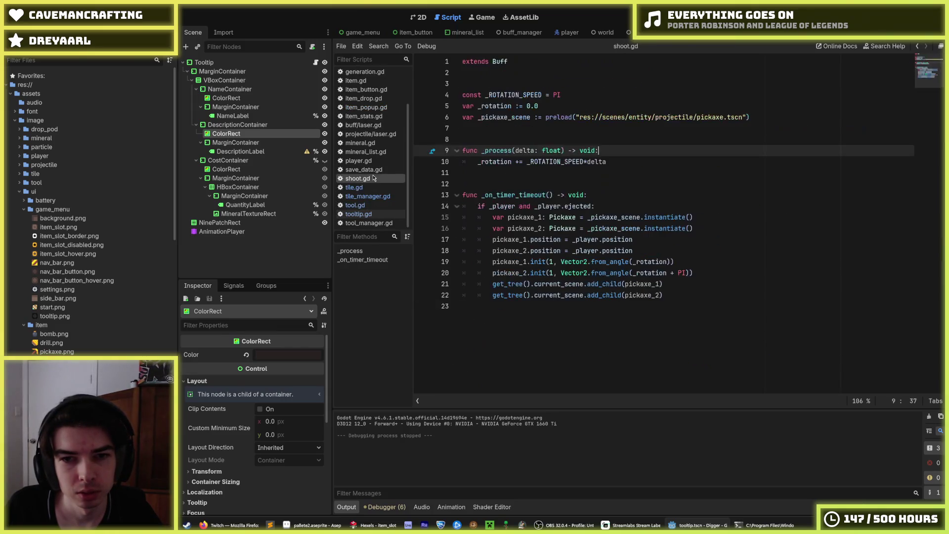
{"action": "scroll", "coordinate": [366, 117], "scroll_direction": "up", "scroll_amount": 2}
{"action": "left_click", "coordinate": [362, 100]}
{"action": "left_click", "coordinate": [366, 108]}
{"action": "left_click", "coordinate": [368, 100]}
{"action": "left_click", "coordinate": [369, 91]}
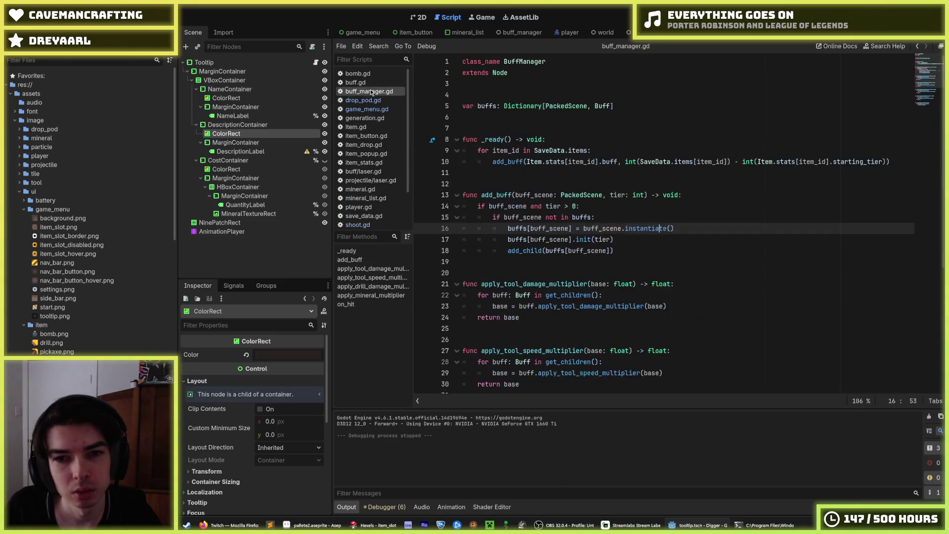
{"action": "left_click", "coordinate": [363, 82]}
{"action": "left_click", "coordinate": [361, 74]}
{"action": "left_click", "coordinate": [363, 83]}
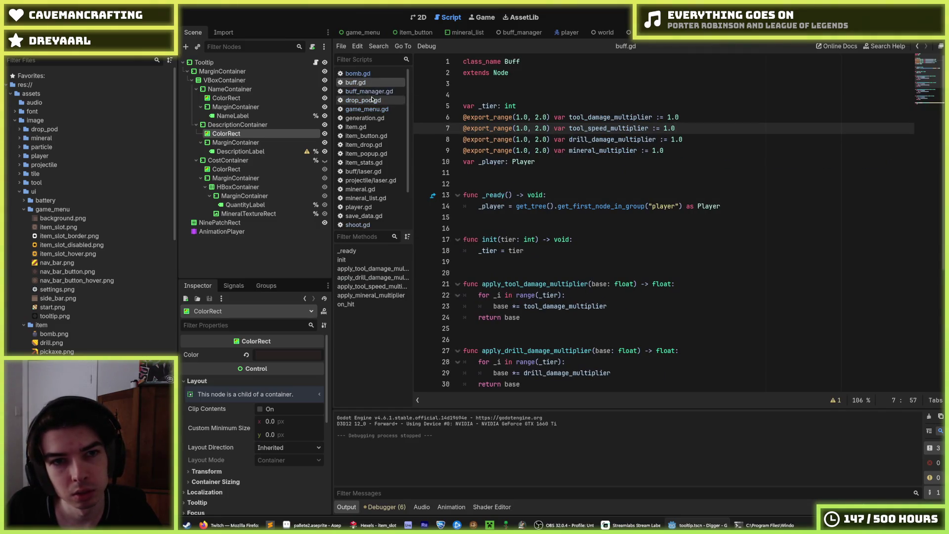
- Switch between the item_button and game_menu scene tabs, ending on item_button and its script
{"action": "left_click", "coordinate": [411, 33]}
{"action": "left_click", "coordinate": [357, 32]}
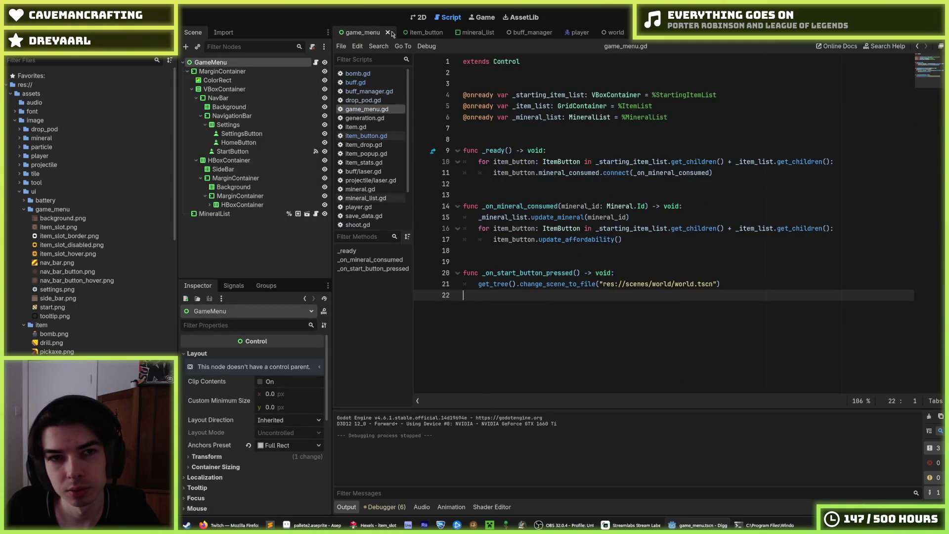
{"action": "left_click", "coordinate": [418, 32]}
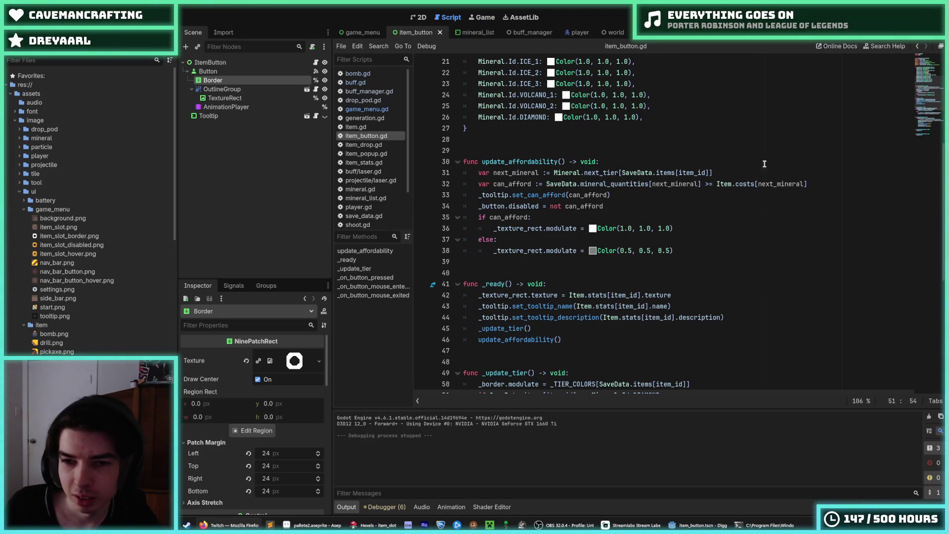
{"action": "left_click", "coordinate": [740, 194]}
{"action": "scroll", "coordinate": [678, 199], "scroll_direction": "up", "scroll_amount": 7}
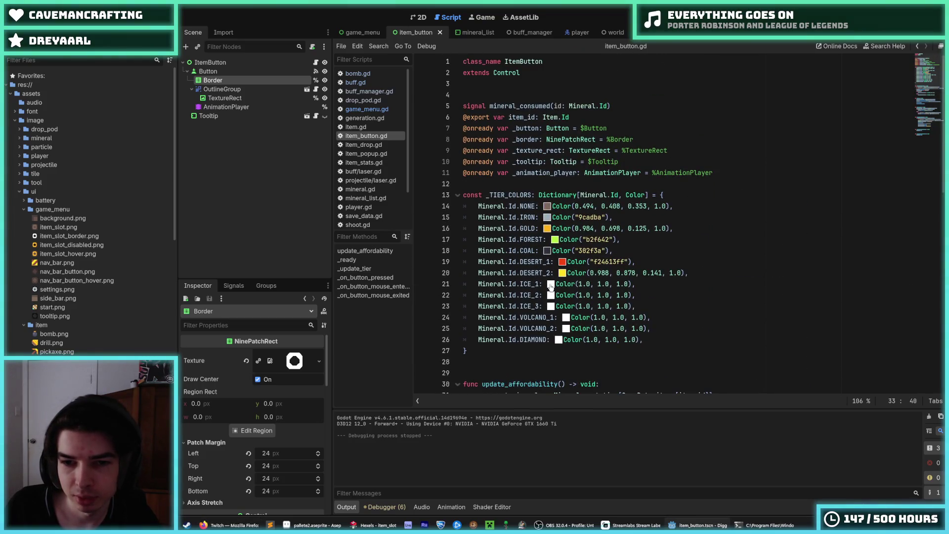
{"action": "left_click", "coordinate": [551, 286]}
{"action": "left_click", "coordinate": [578, 253]}
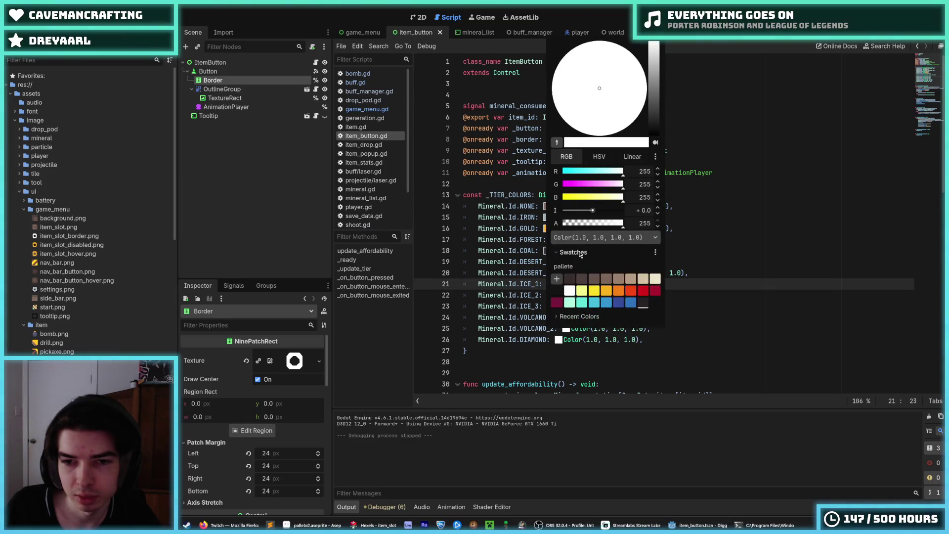
{"action": "left_click", "coordinate": [334, 527]}
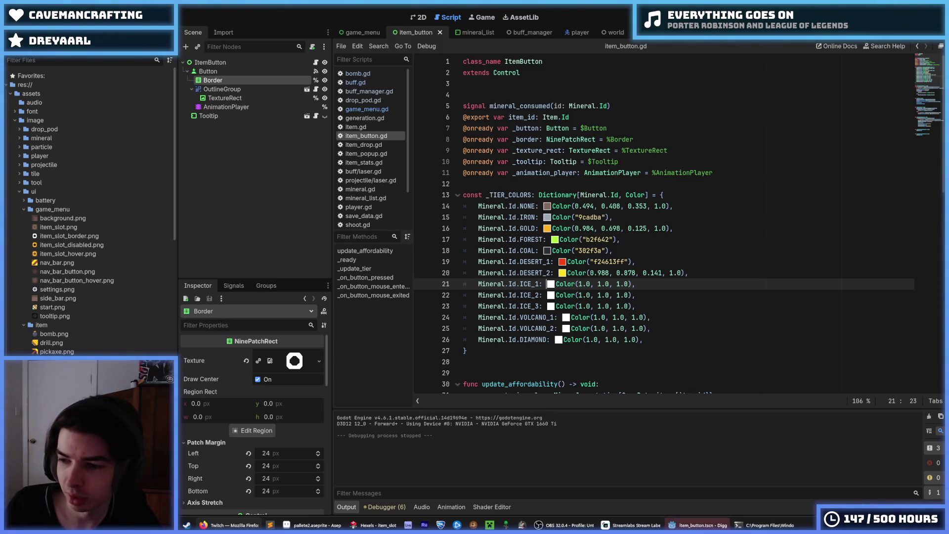
{"action": "left_click", "coordinate": [729, 293]}
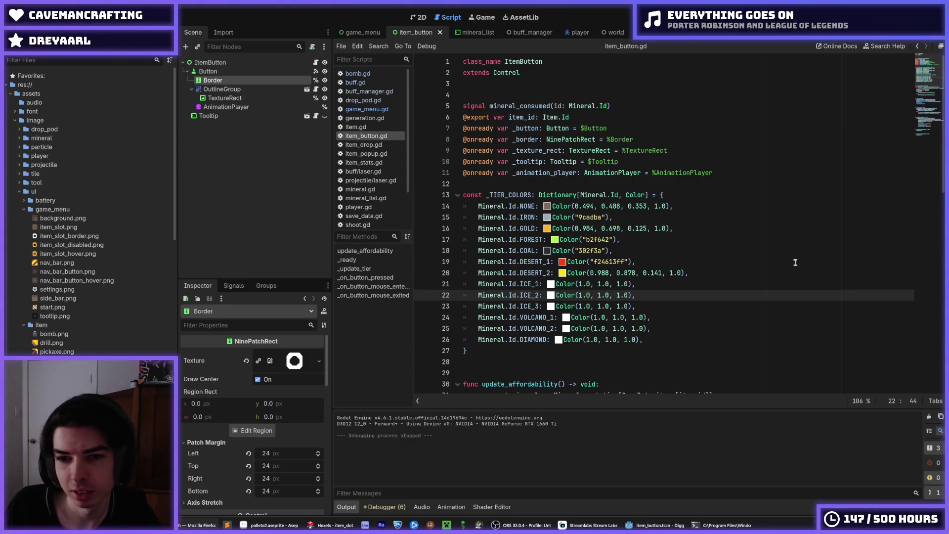
{"action": "left_click", "coordinate": [763, 251]}
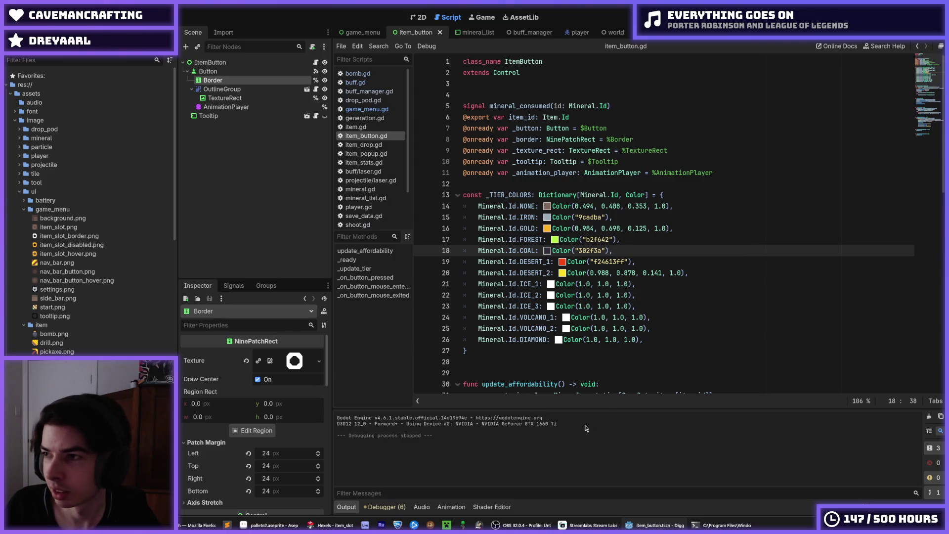
{"action": "left_click", "coordinate": [330, 525]}
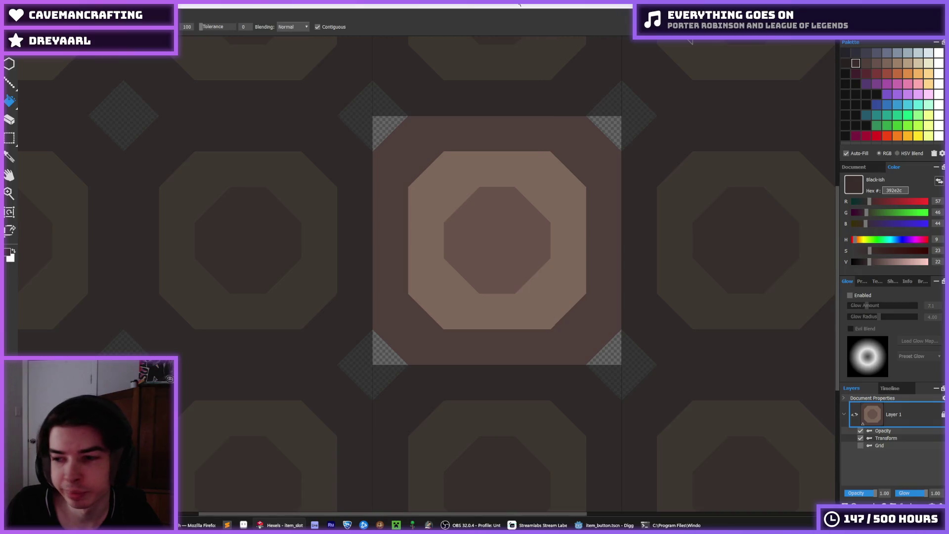
{"action": "left_click", "coordinate": [606, 525]}
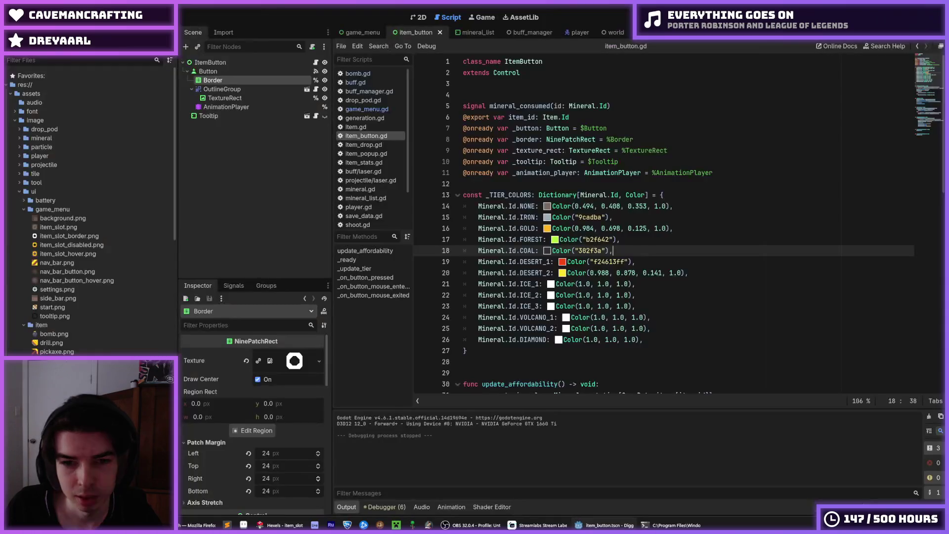
{"action": "left_click", "coordinate": [648, 306]}
{"action": "left_click", "coordinate": [661, 282]}
{"action": "left_click", "coordinate": [698, 273]}
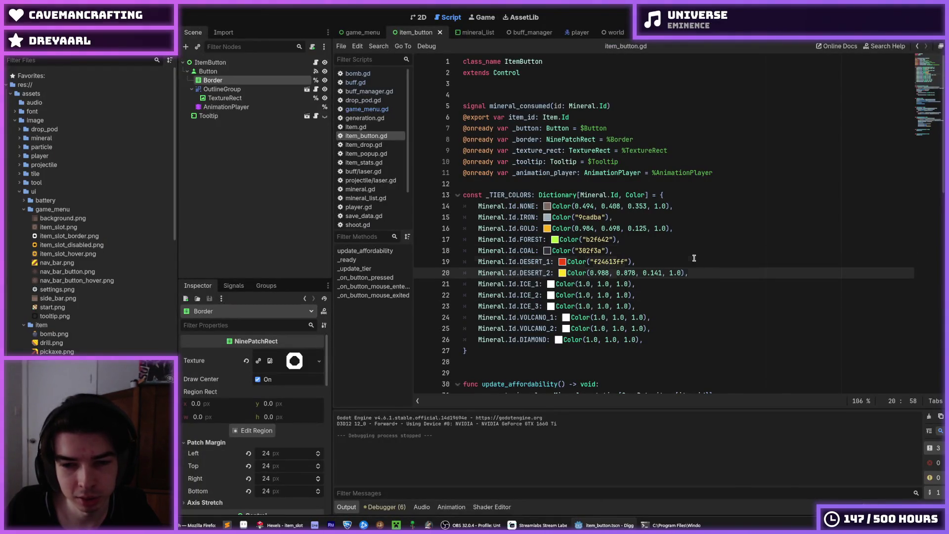
{"action": "left_click", "coordinate": [689, 263]}
{"action": "left_click", "coordinate": [703, 271]}
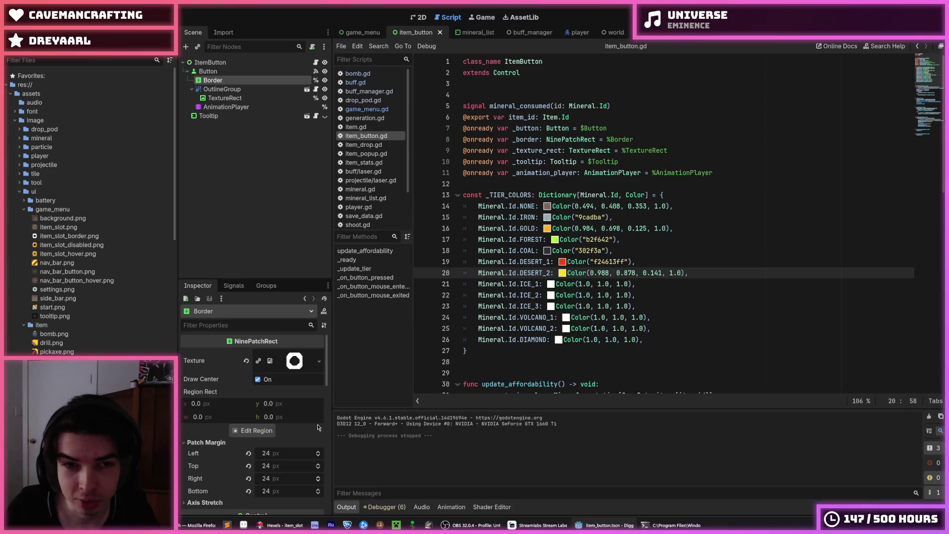
{"action": "left_click", "coordinate": [649, 251]}
{"action": "left_click", "coordinate": [649, 259]}
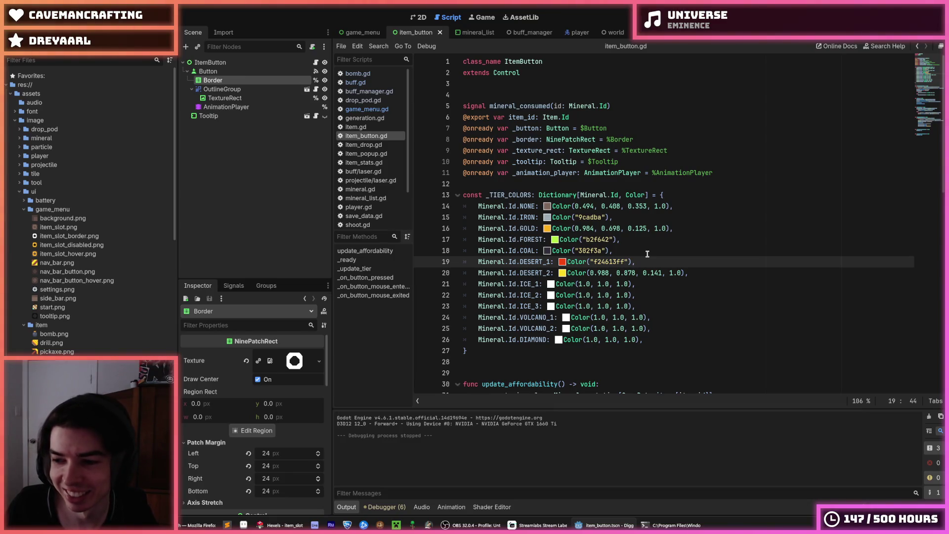
{"action": "left_click", "coordinate": [648, 254]}
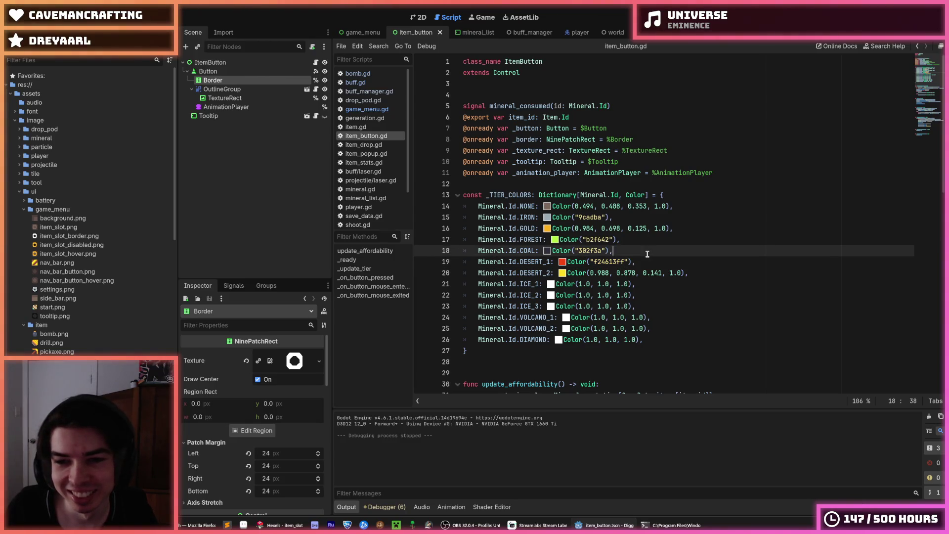
{"action": "left_click", "coordinate": [644, 261]}
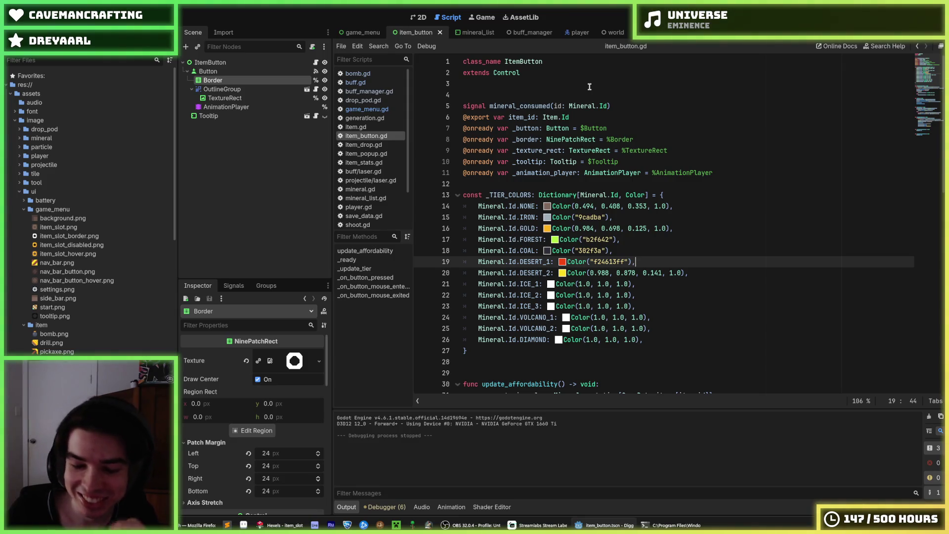
{"action": "left_click", "coordinate": [674, 281]}
{"action": "left_click", "coordinate": [683, 272]}
{"action": "left_click", "coordinate": [693, 260]}
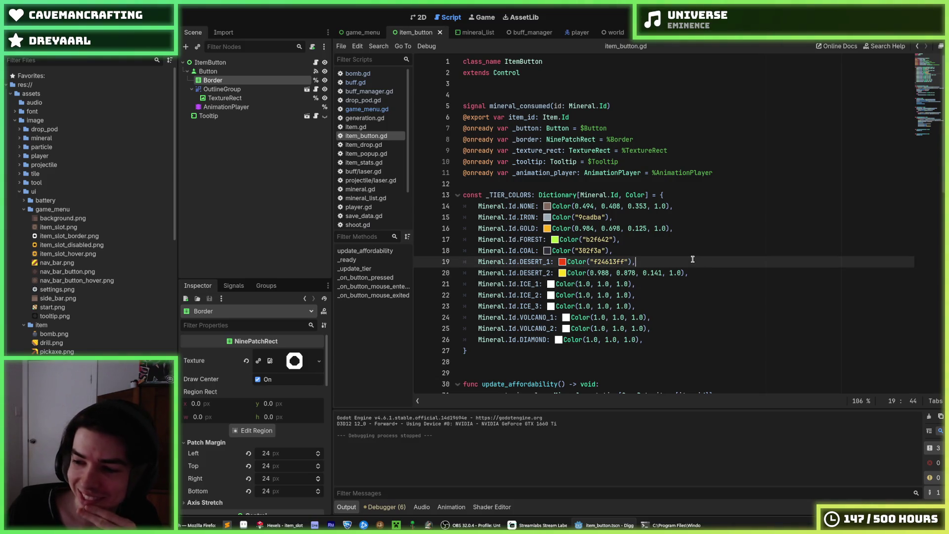
{"action": "left_click", "coordinate": [648, 246]}
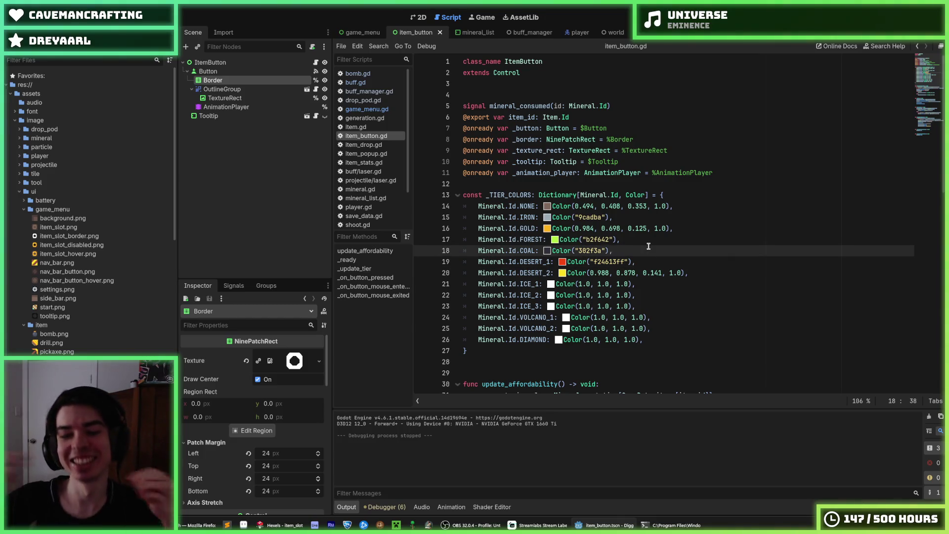